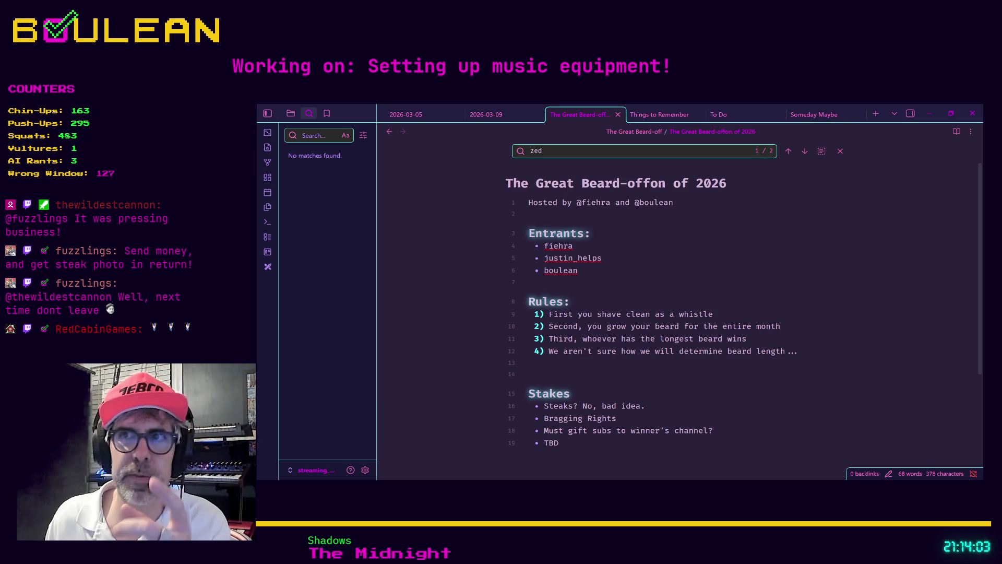
Insert 'and' into the note title so it reads 'The Great Beard-offandon of 2026'
click(644, 186)
text(and)
click(675, 246)
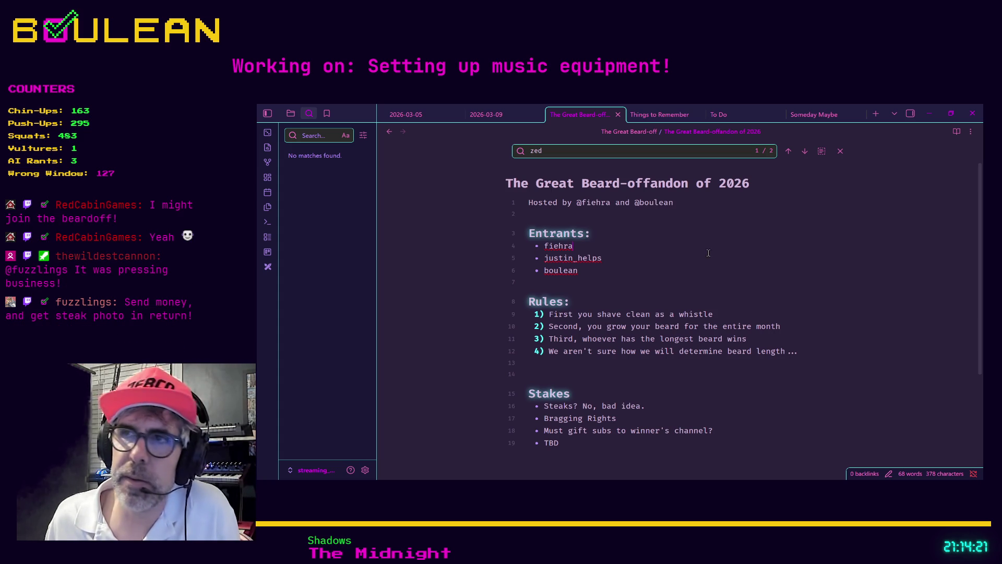
Minimize and restore the Obsidian window, then switch to the Godot editor
click(930, 114)
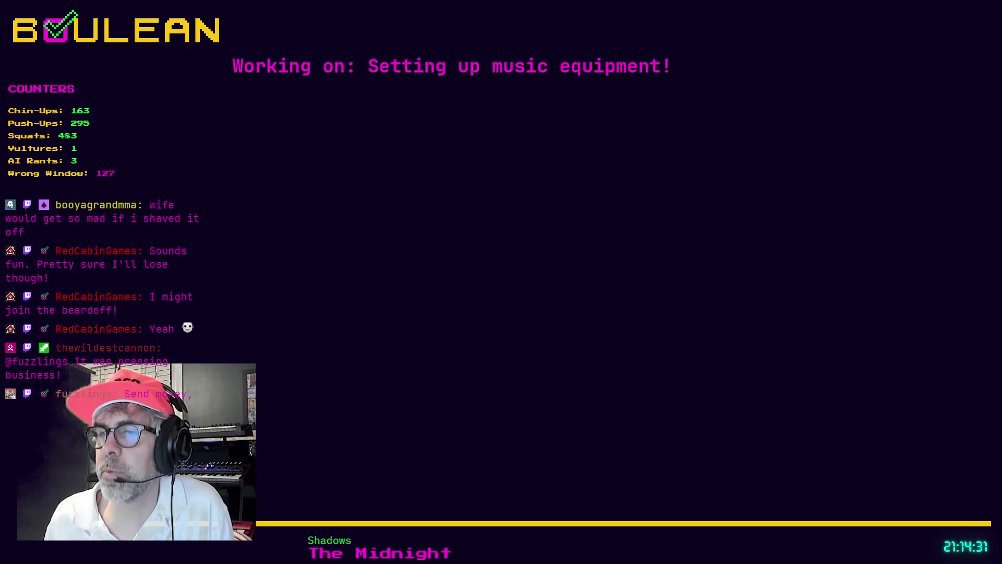
key(alt+Tab)
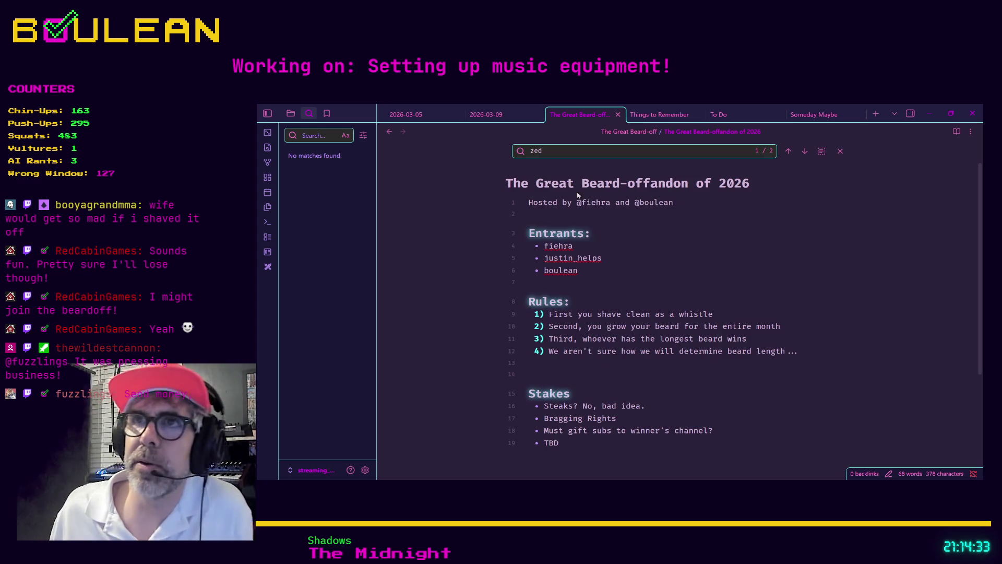
key(alt+Tab)
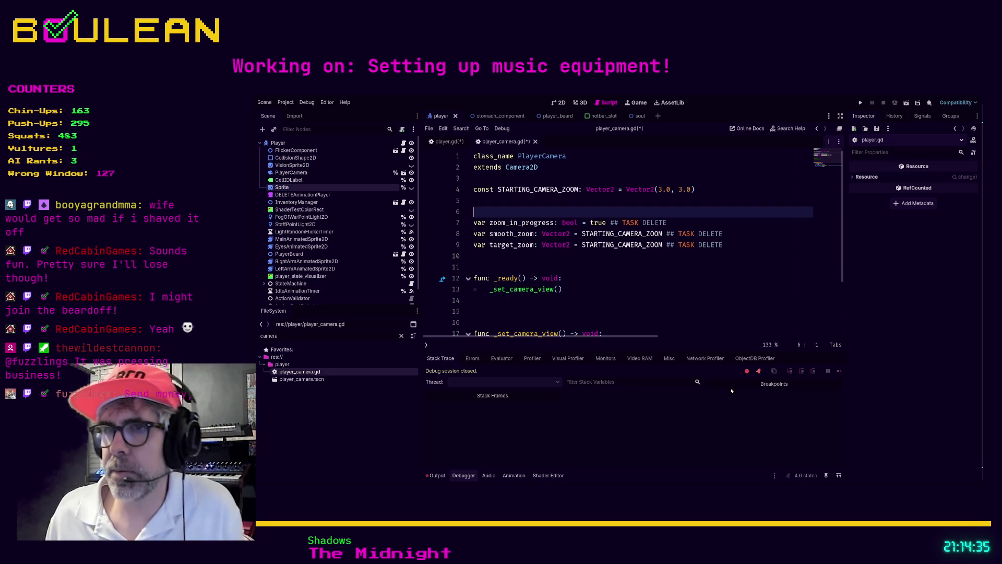
Put the caret on line 14 of player_camera.gd, then start a new entrant bullet in the note
click(615, 297)
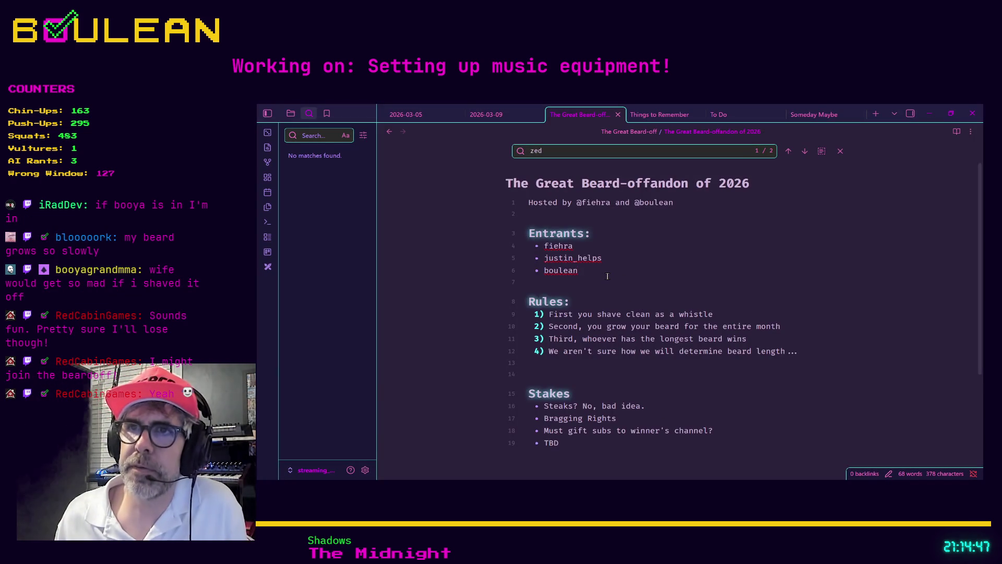
key(Return)
Add a fourth entrant's name tagged '(just a maybe :( )' and return to Godot's script editor
text(RedC)
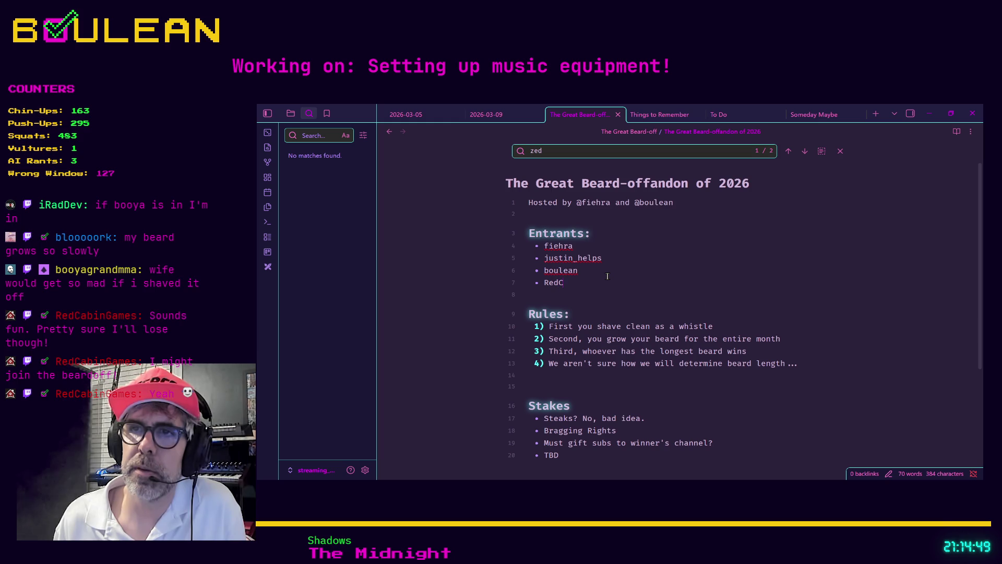
text(abinGames (just a may)be :()
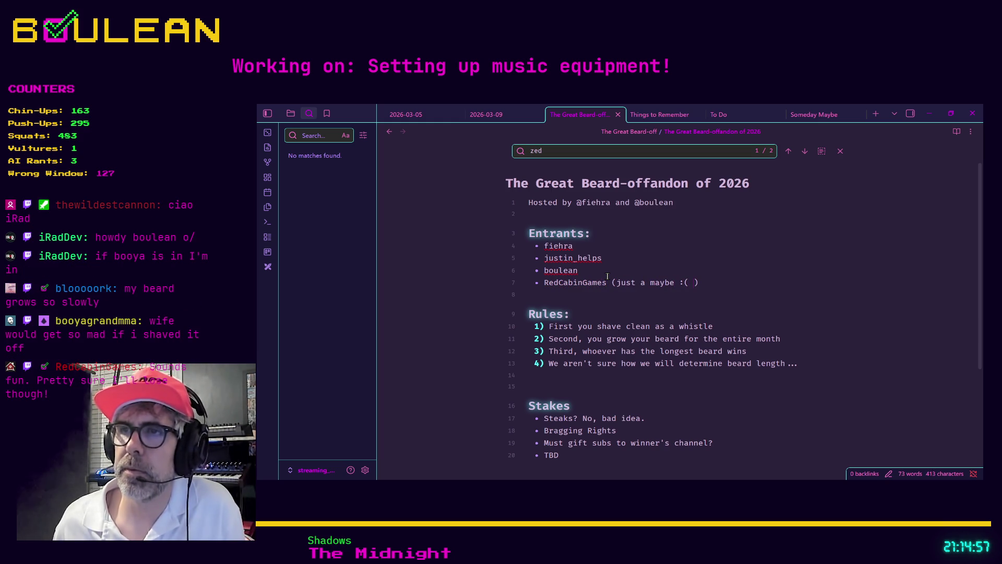
click(930, 114)
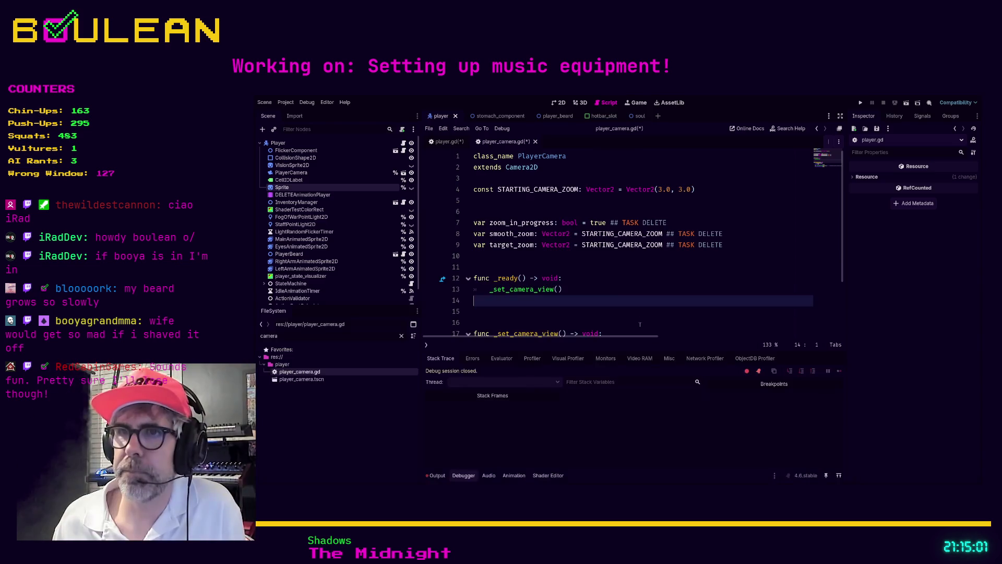
click(526, 309)
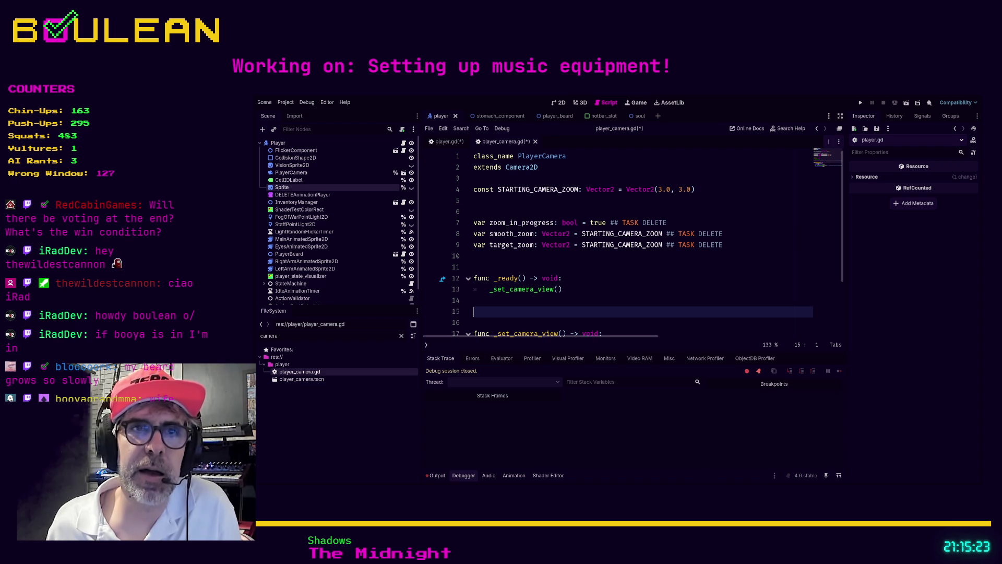
Scroll through _set_camera_view in player_camera.gd, then switch back to the Beard-off note
scroll(540, 295, down, 3)
scroll(540, 295, up, 2)
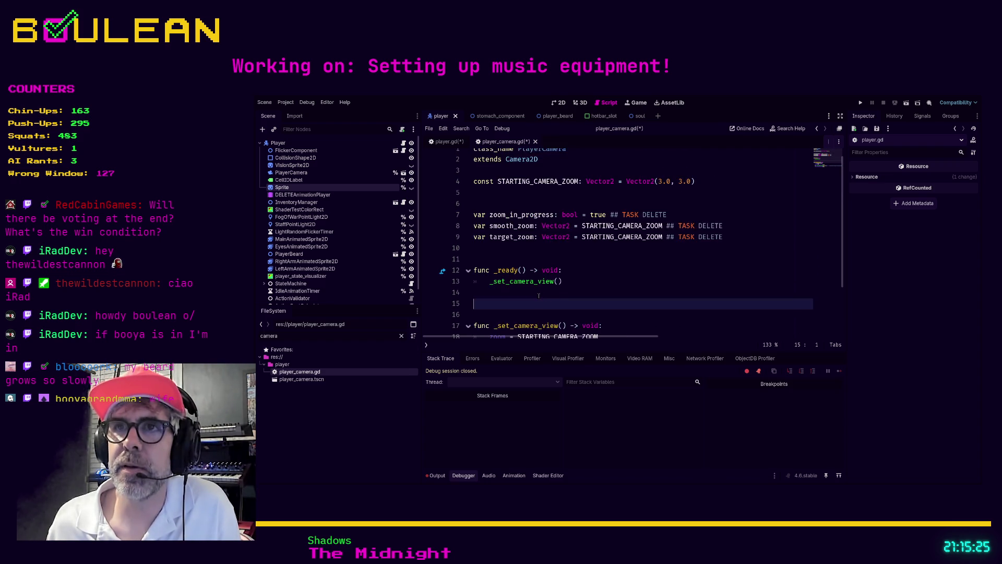
scroll(540, 296, down, 2)
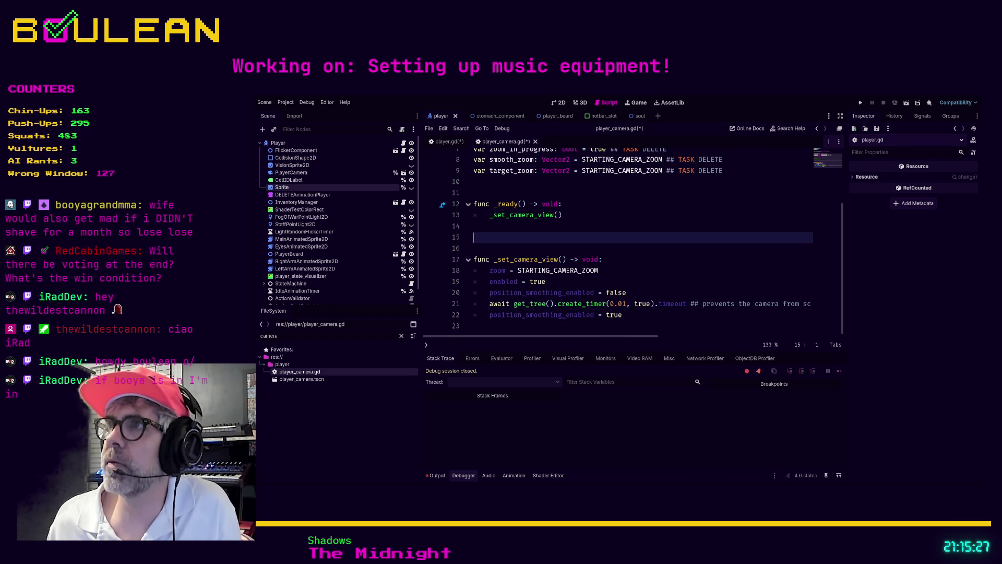
key(alt+Tab)
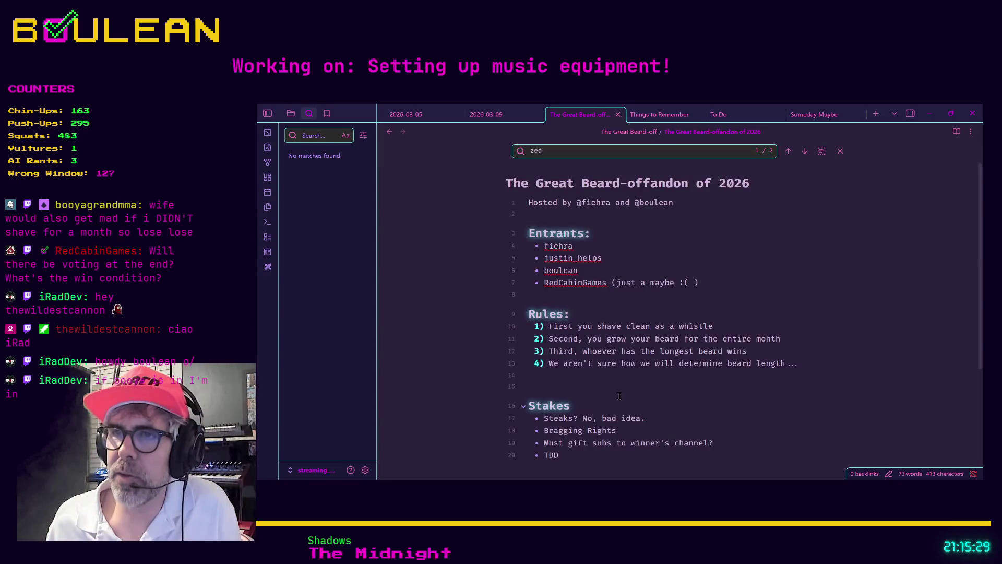
Scroll down to the note's Stakes list and briefly select its TBD entry
scroll(651, 429, down, 1)
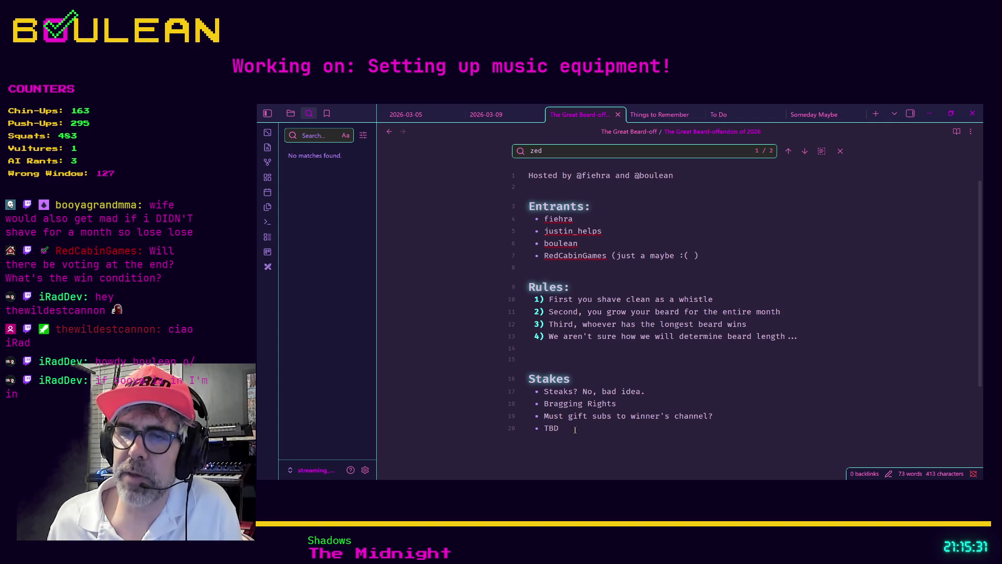
double_click(576, 429)
key(Right)
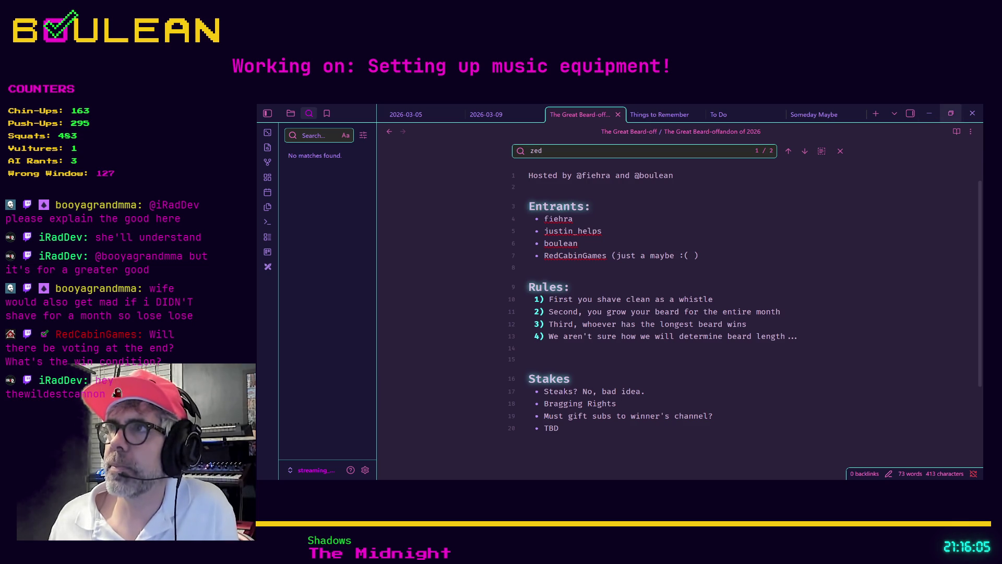
Minimize and restore the Obsidian window, then switch to the Godot editor
click(929, 113)
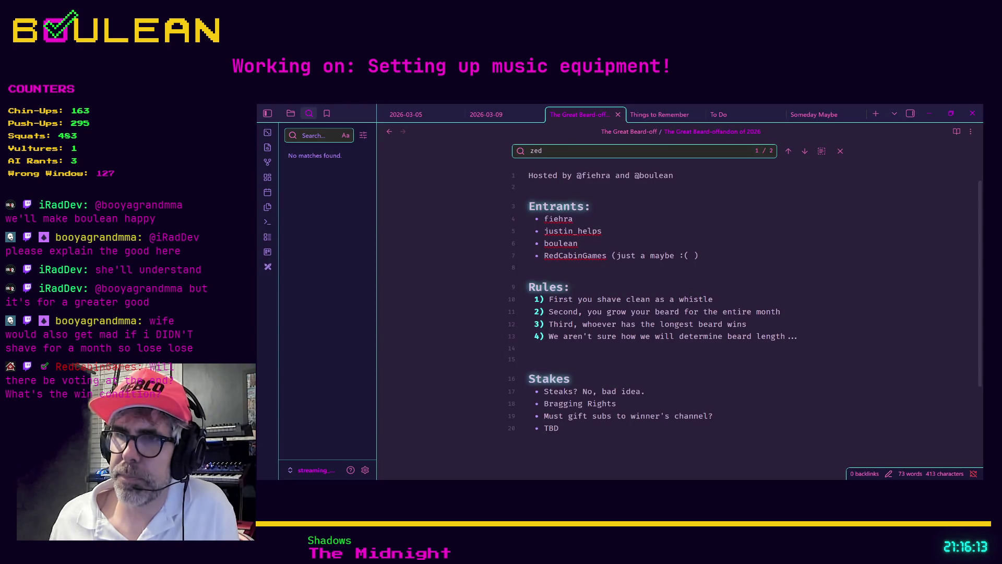
click(587, 363)
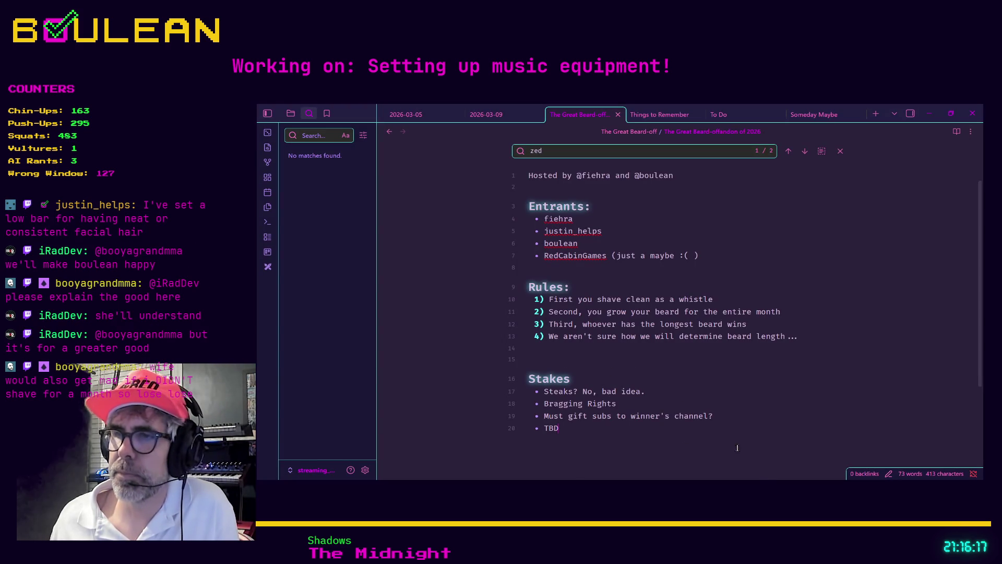
key(alt+Tab)
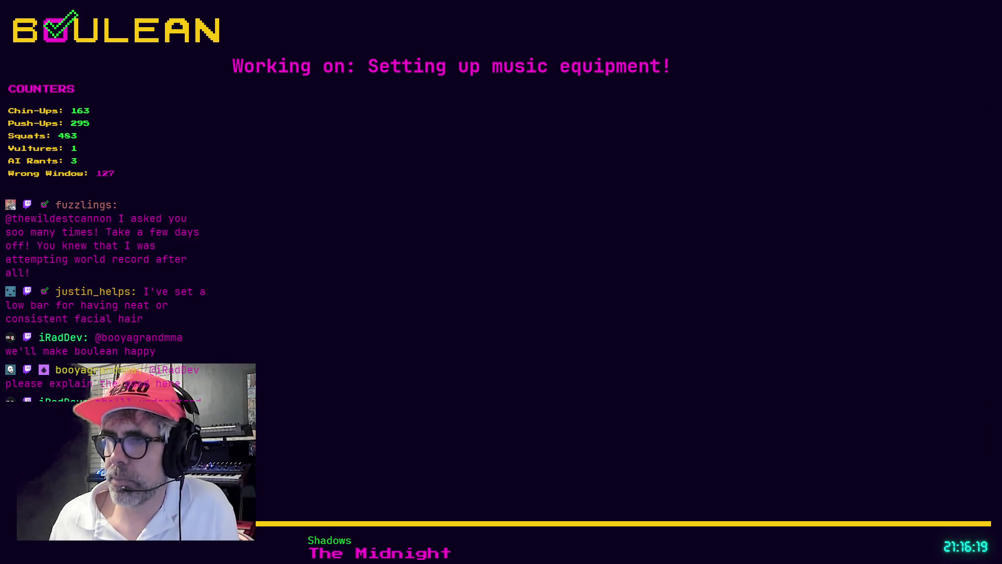
key(Down)
key(Down)
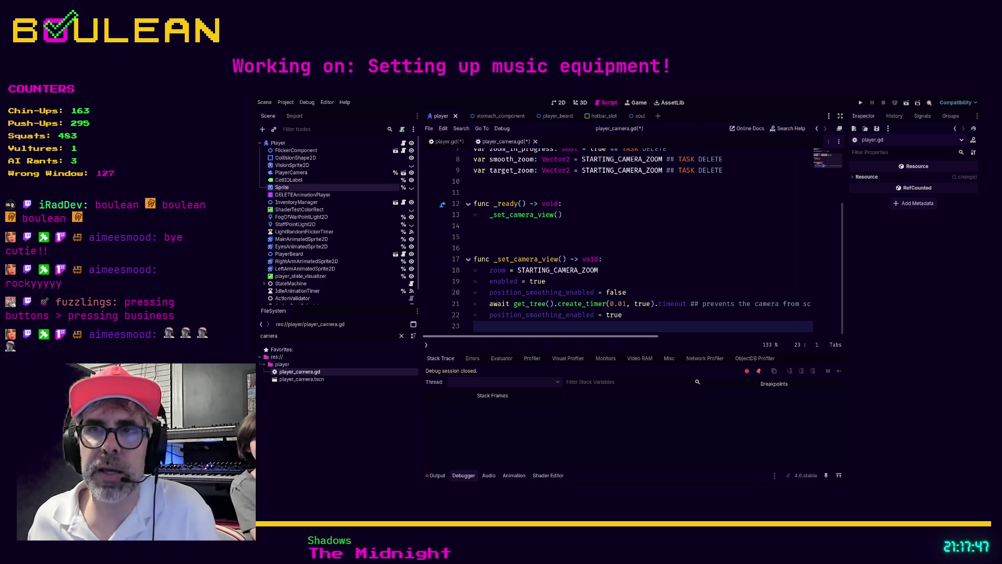
Check player.gd's ZOOM_INCREMENT, MIN_ZOOM and MAX_ZOOM constants, then return to player_camera.gd
scroll(621, 241, up, 1)
scroll(629, 245, up, 2)
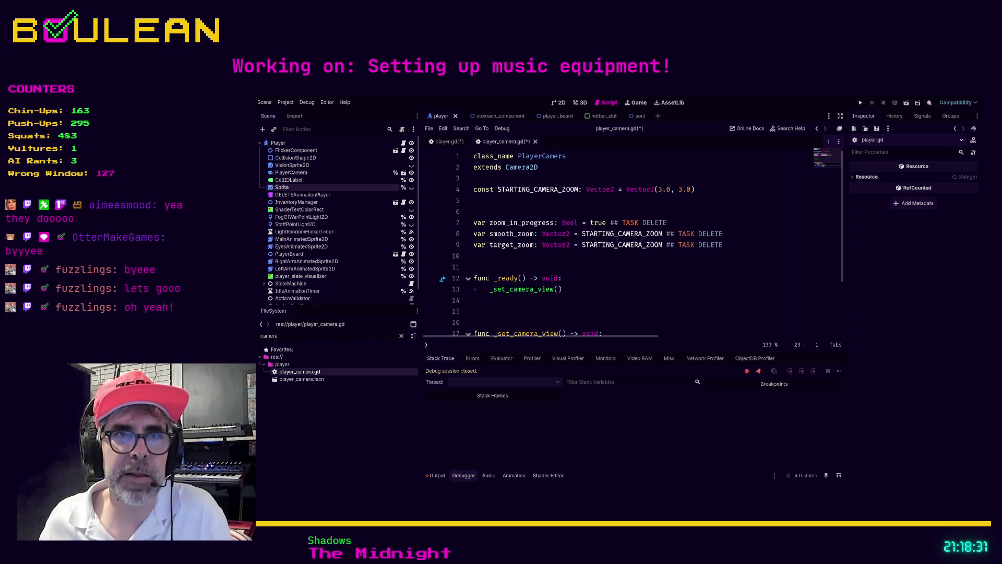
click(585, 267)
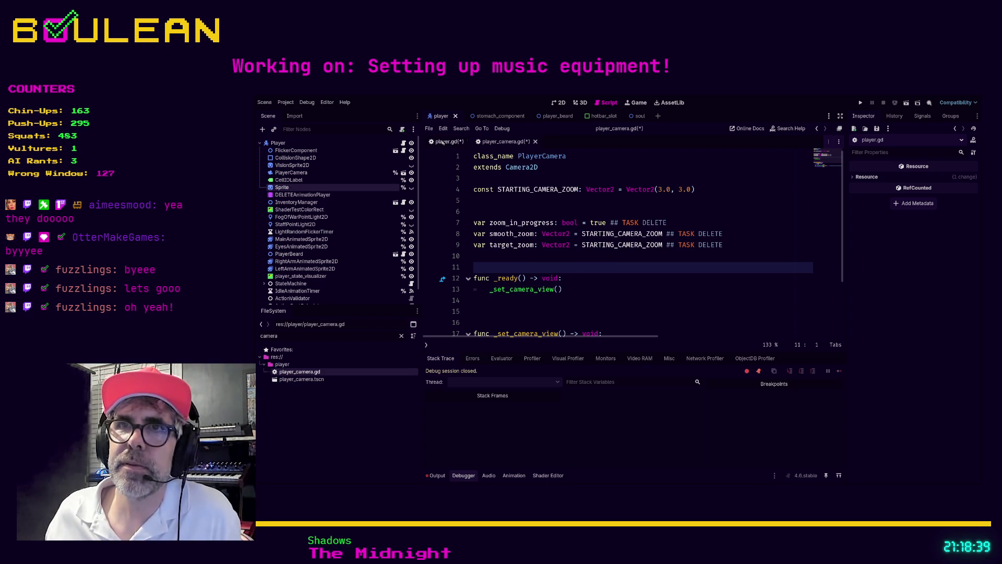
click(442, 142)
click(617, 286)
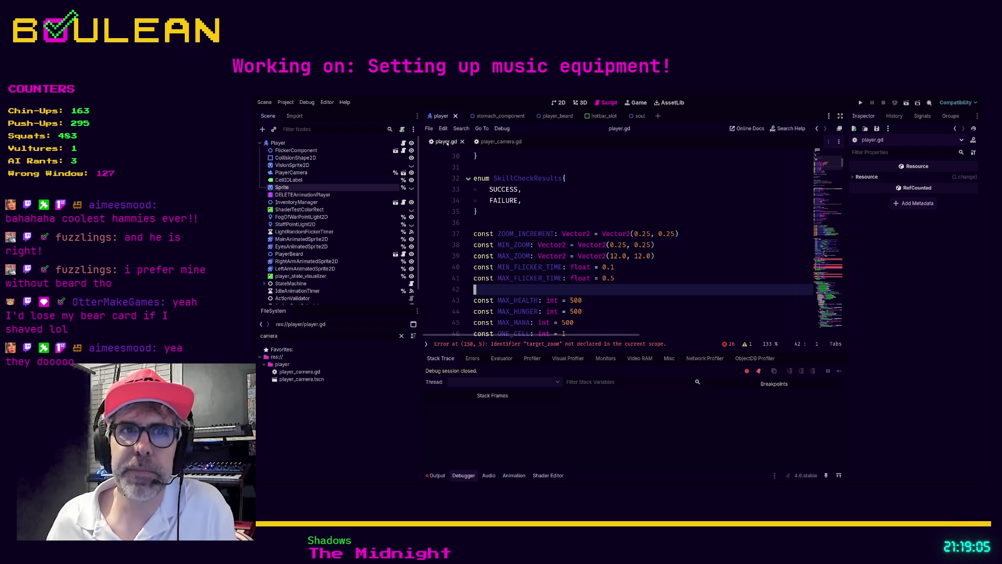
click(493, 143)
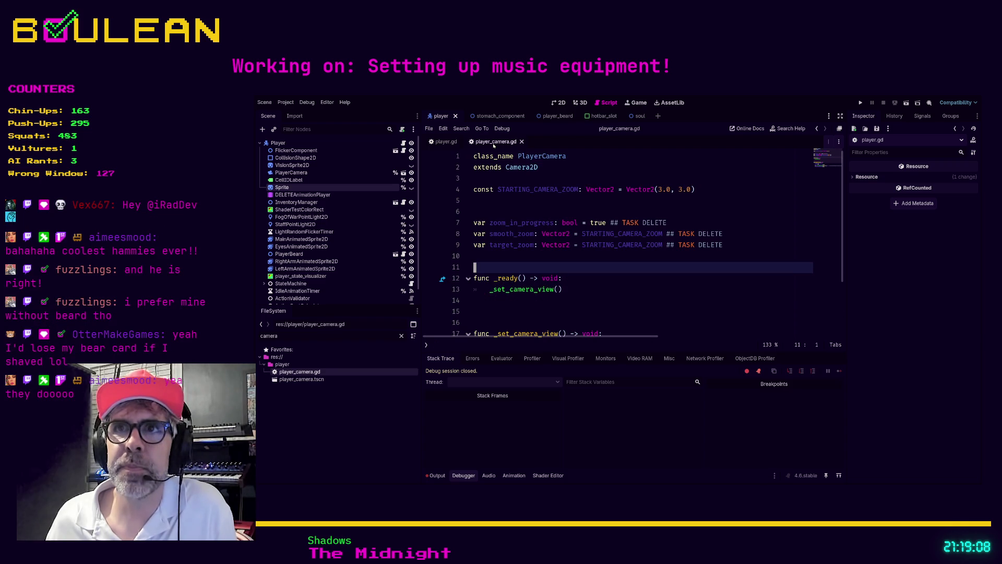
Search player.gd for 'camera' and step to the camera.zoom match on line 149
click(444, 141)
scroll(629, 278, down, 3)
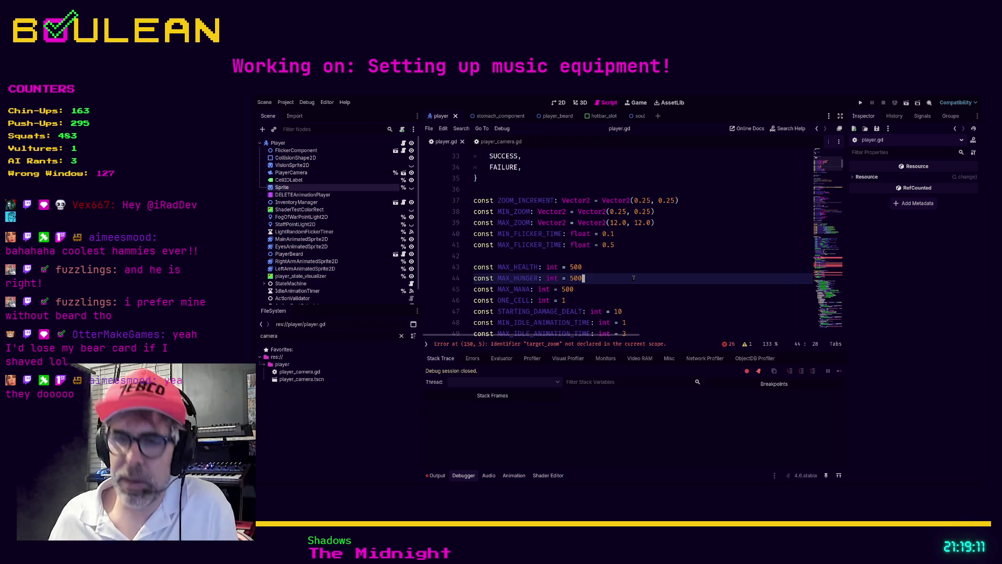
key(ctrl+f)
text(camera)
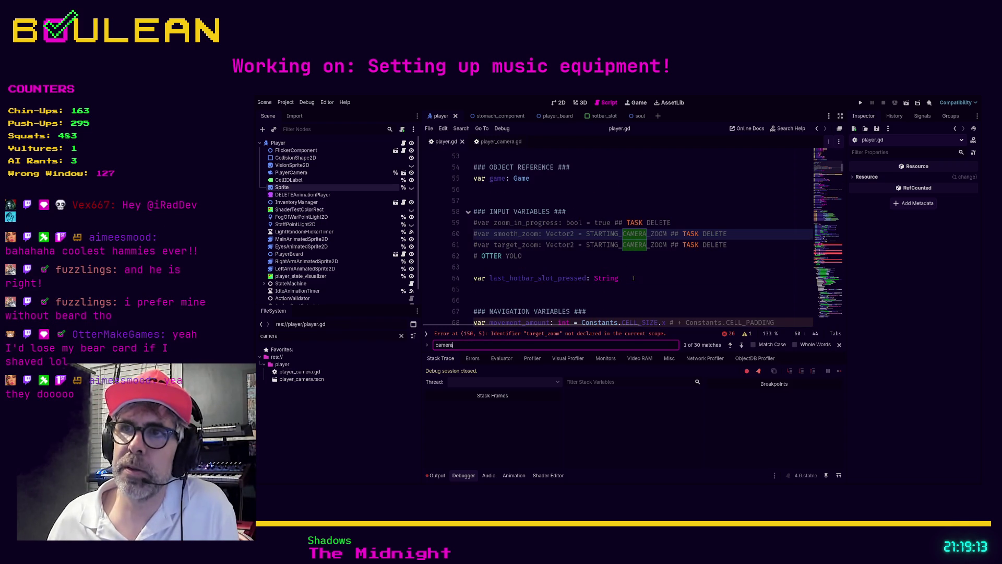
key(Return)
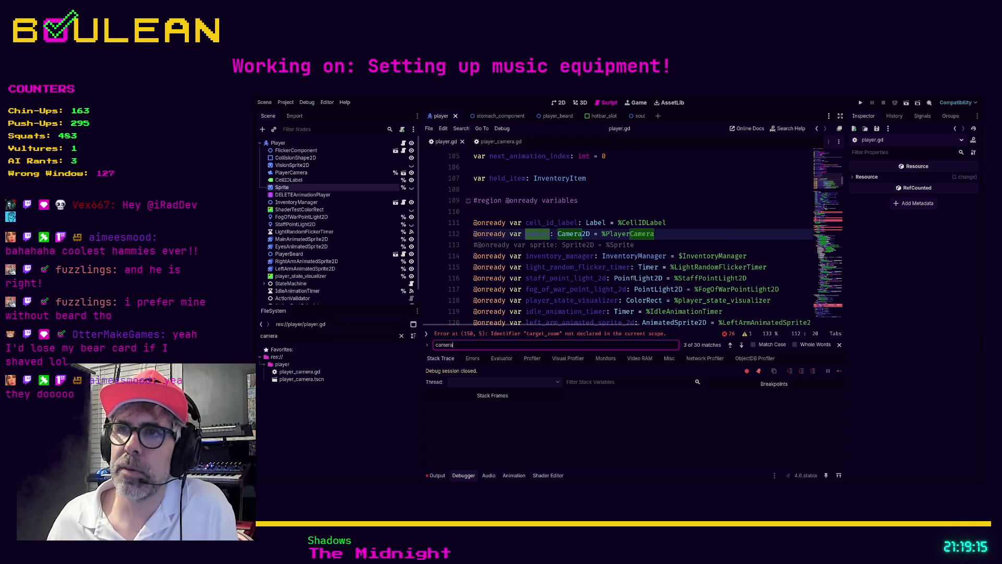
click(659, 234)
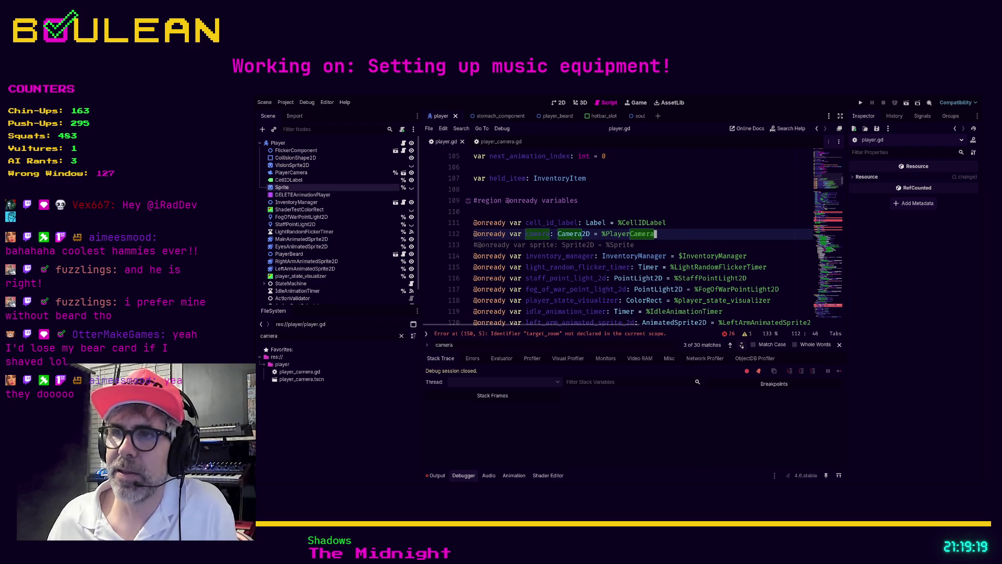
click(742, 345)
click(741, 345)
click(742, 345)
click(655, 234)
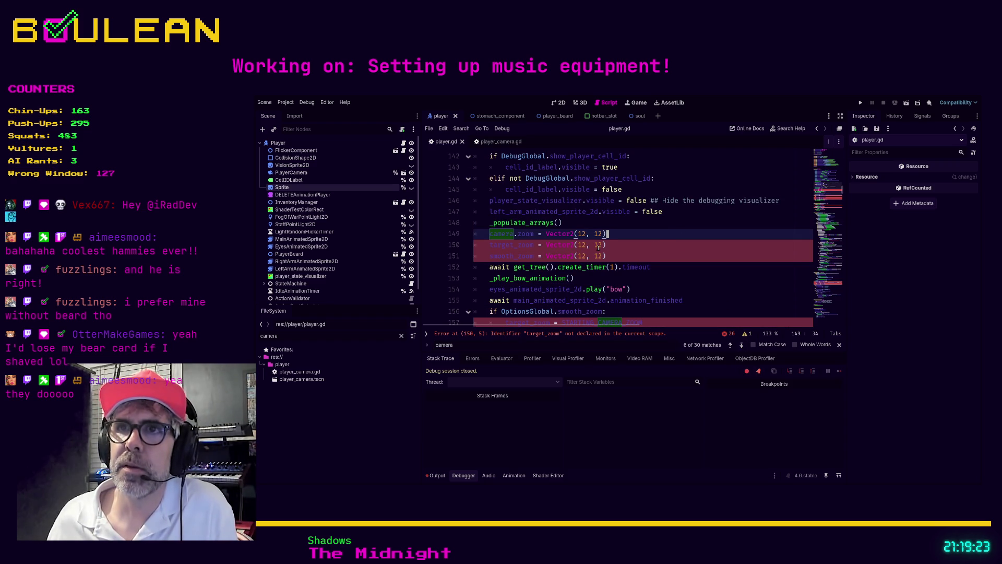
Comment out the three Vector2(12, 12) zoom assignments on lines 149–151
scroll(589, 240, up, 5)
scroll(600, 250, down, 5)
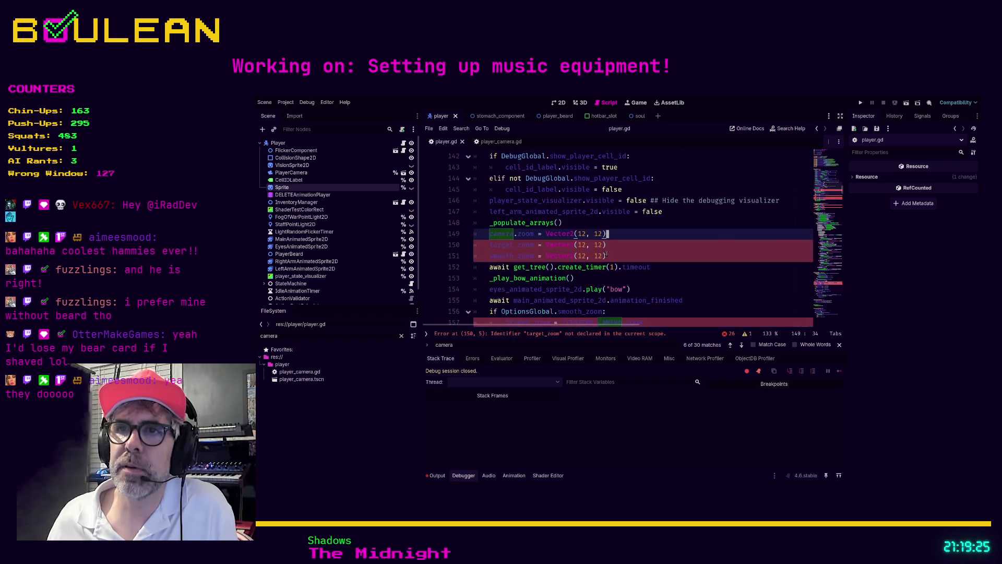
drag(625, 256, 481, 233)
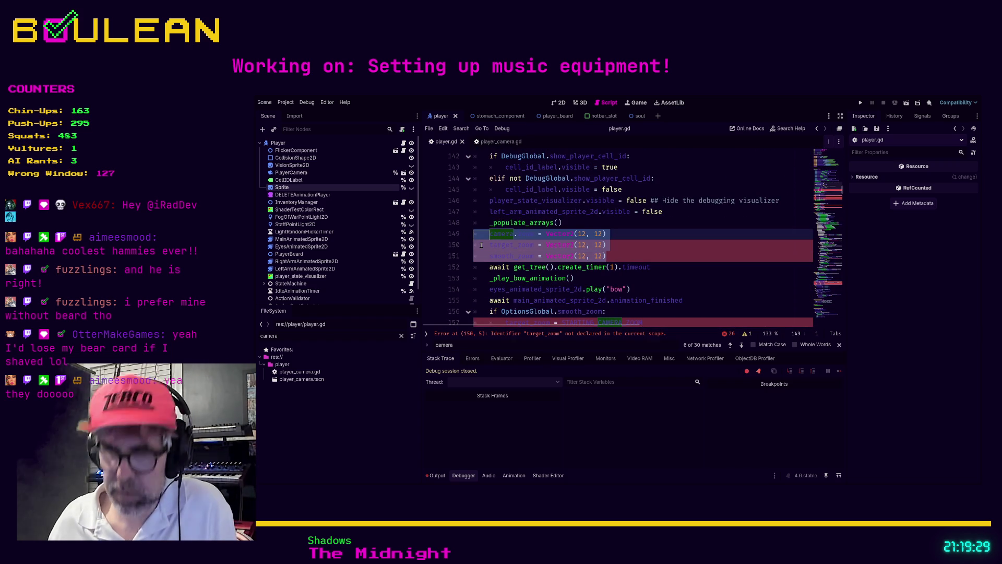
key(ctrl+k)
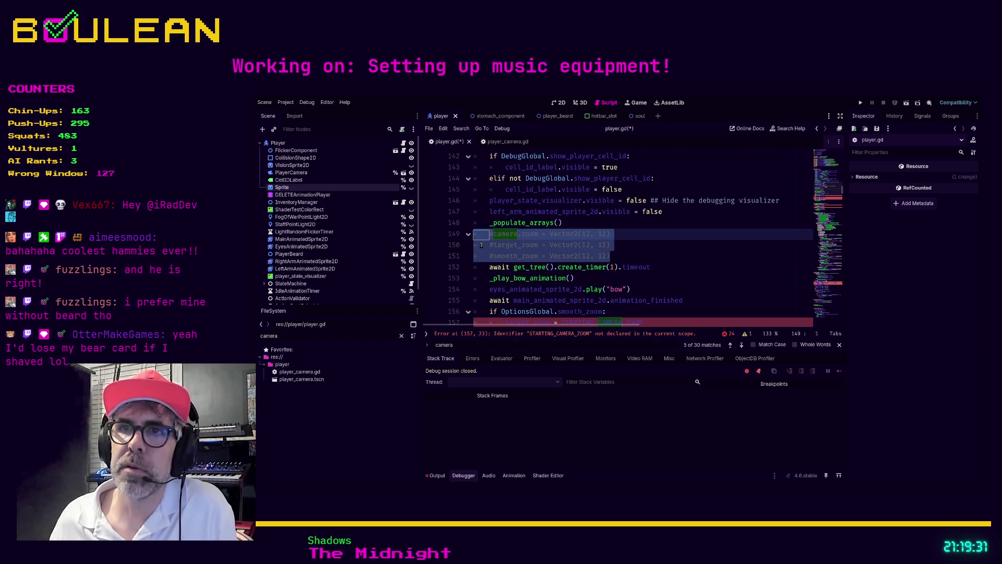
Paste the three zoom lines into player_camera.gd's _ready, uncomment them and drop the 'camera.' prefix
click(502, 141)
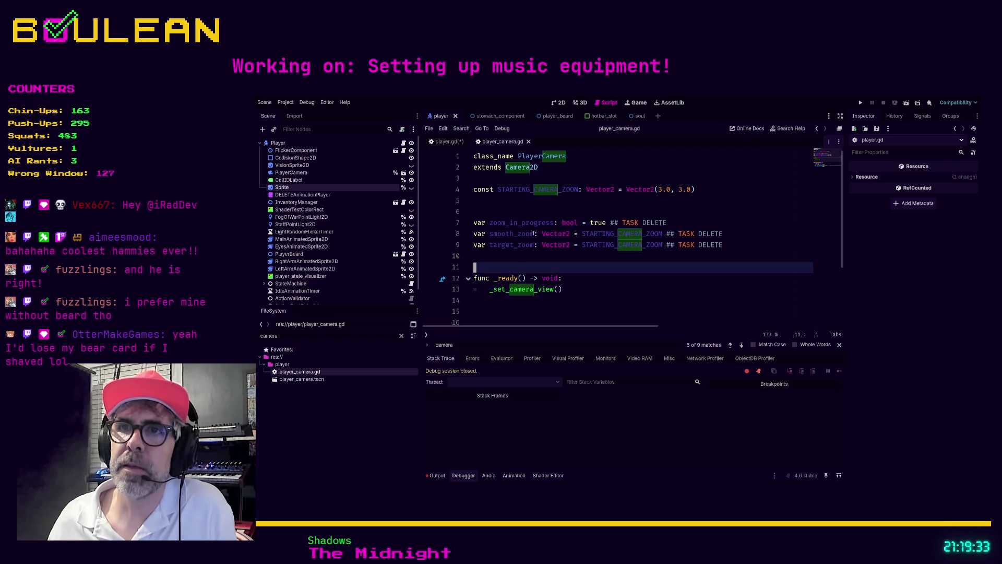
click(491, 302)
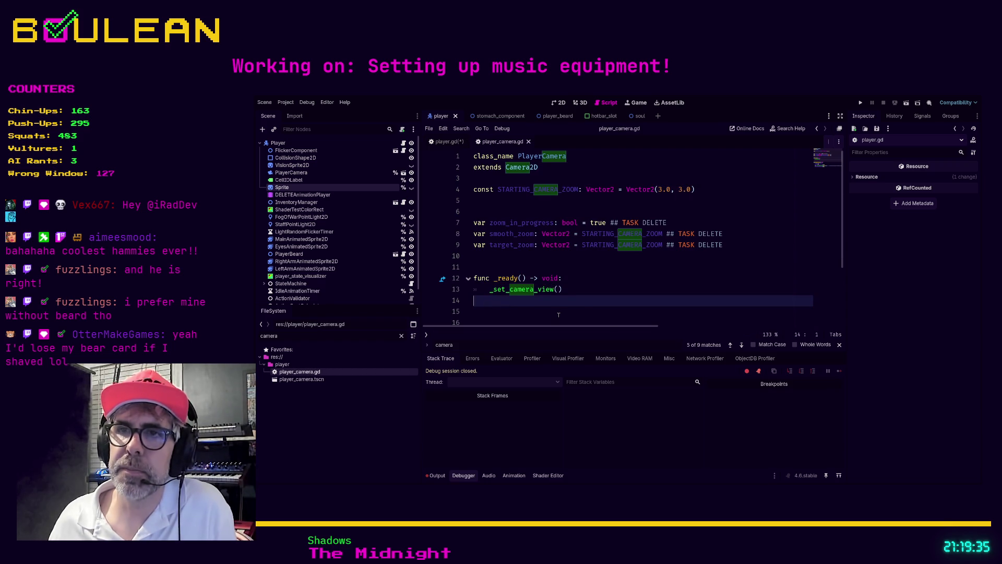
text(#camera.zoom = Vector2(12, 12) 	#target_zoom = Vector2(12, 12) 	#smooth_zoom = Vector2(12, 12))
click(492, 322)
scroll(508, 281, down, 2)
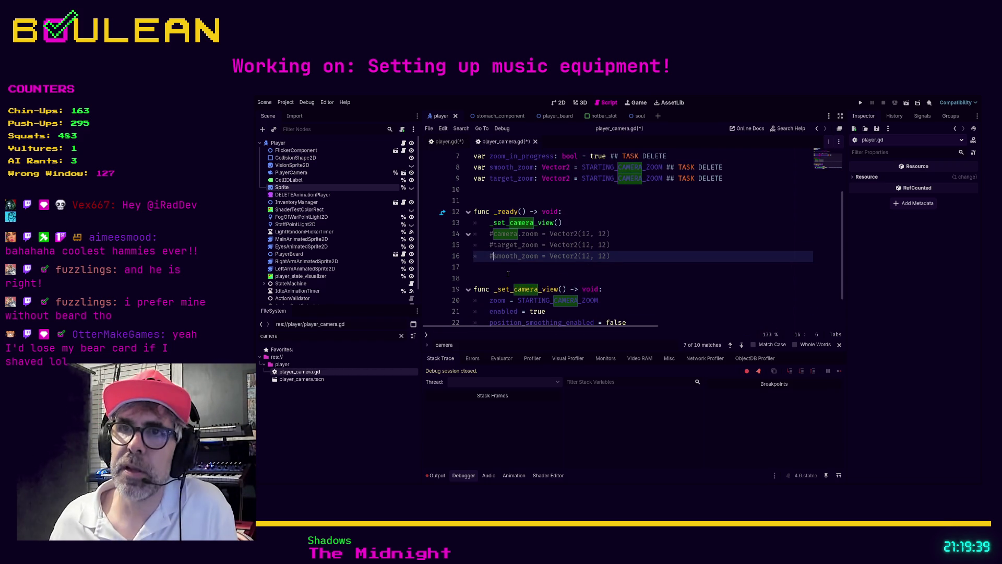
key(BackSpace)
key(Up)
key(Delete)
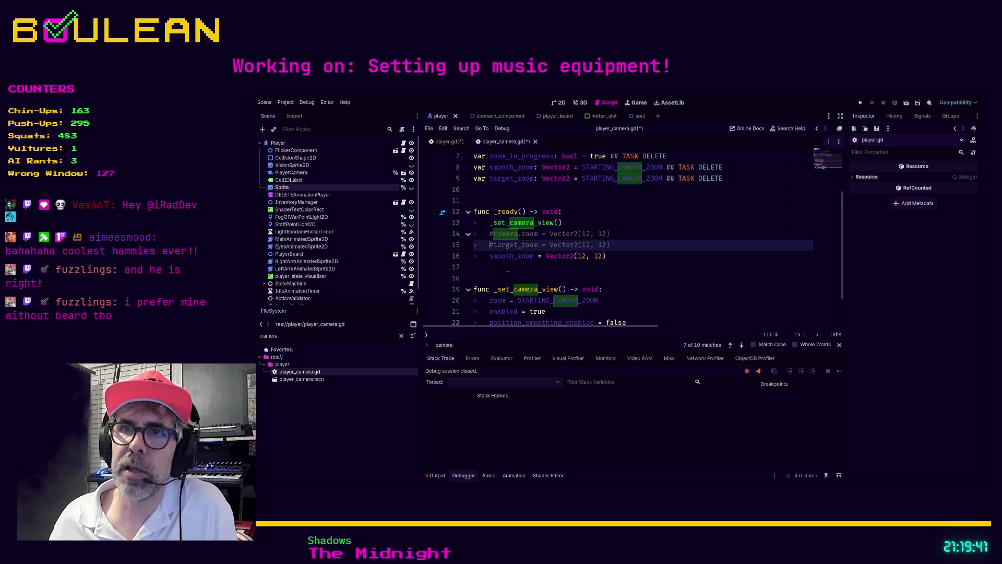
key(Up)
key(shift+ctrl+Right)
key(shift+ctrl+Right)
key(shift+Left)
key(shift+Left)
key(shift+Left)
key(Delete)
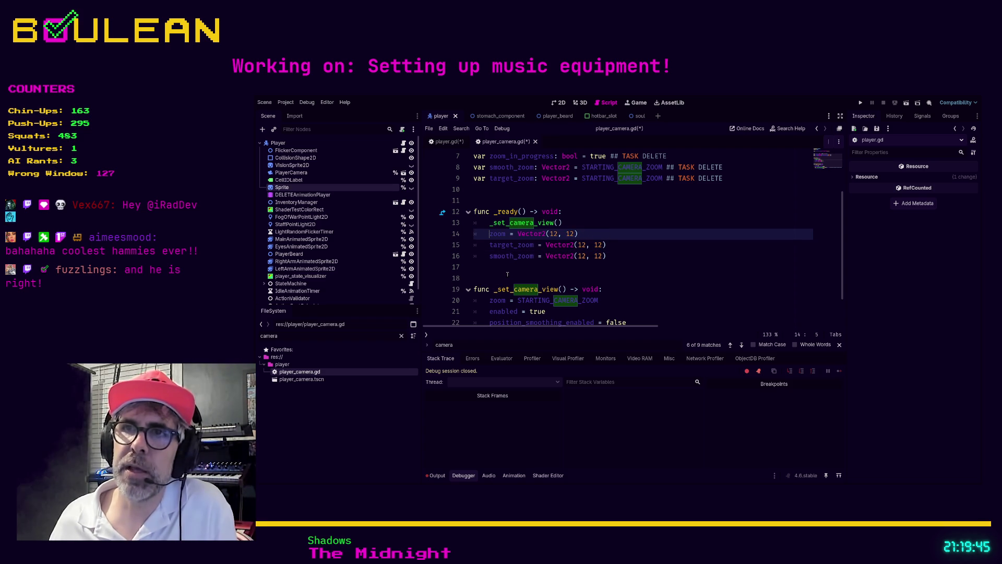
Add a ## comment marker after the timer await on line 152 of player.gd
click(449, 141)
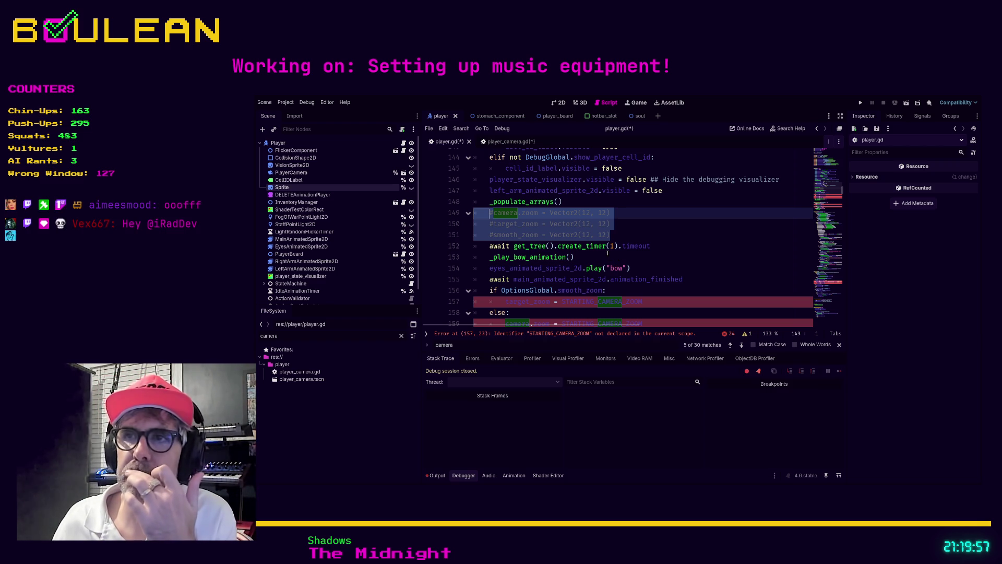
drag(652, 255, 670, 246)
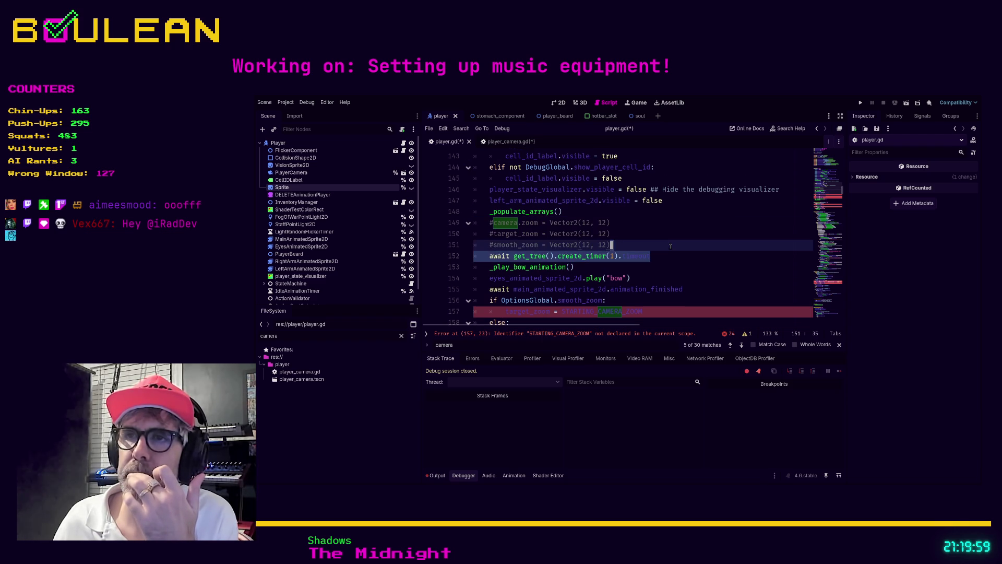
click(673, 256)
text(##)
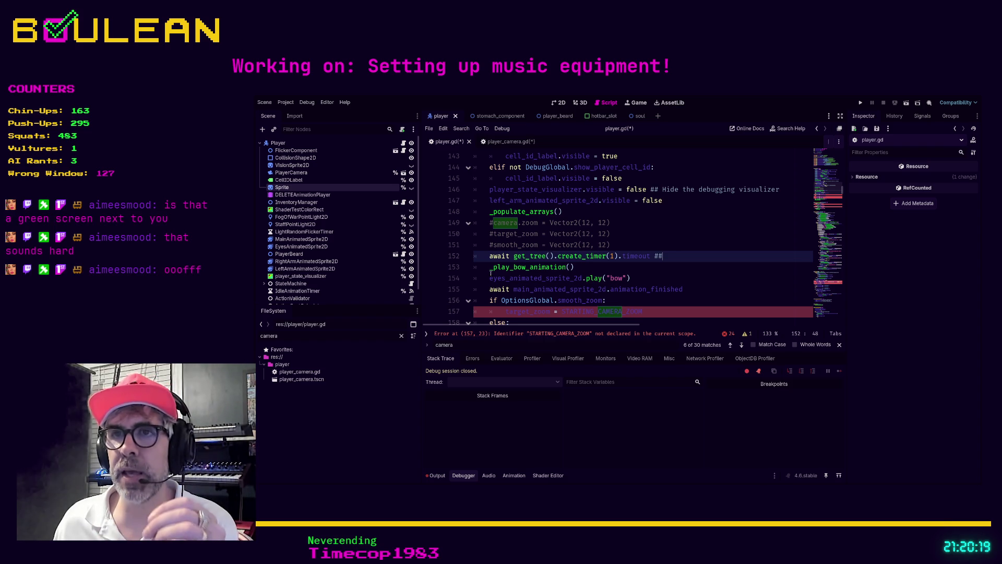
click(490, 267)
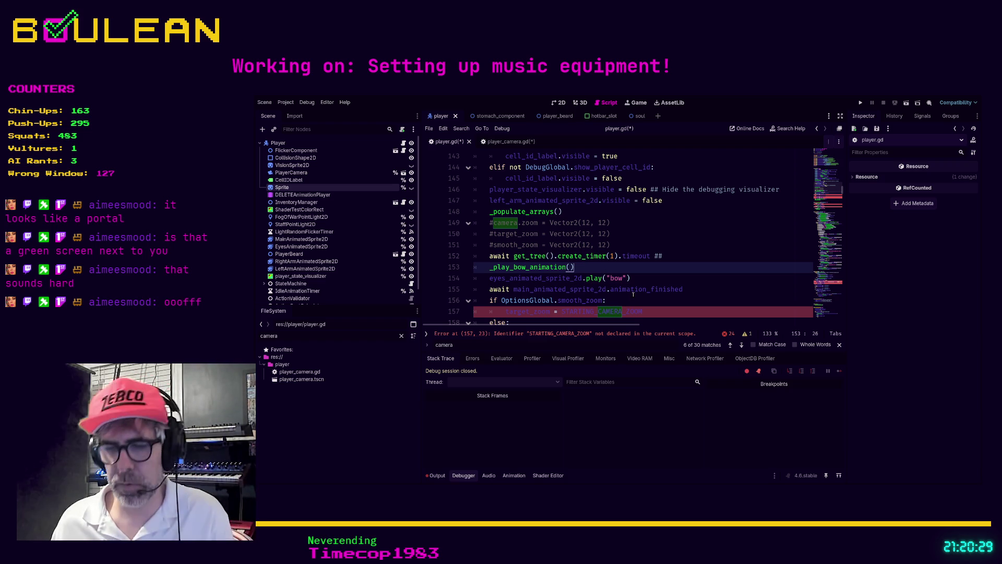
Comment line 153: '## Camera needs to await player.bow_animation_finished (then have camera zoom out)'
text(#)
text(# await)
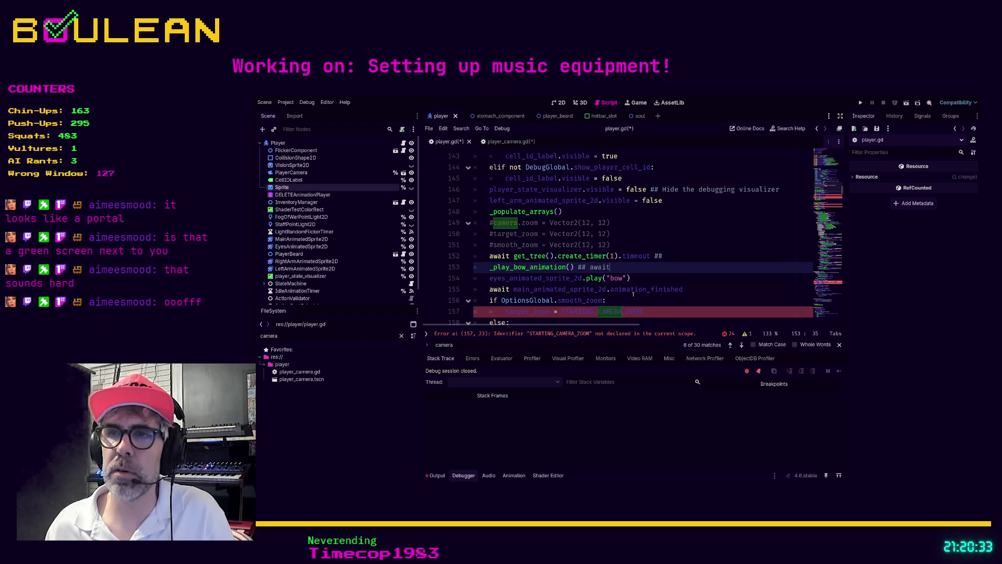
text( player.bow_animation_fin)
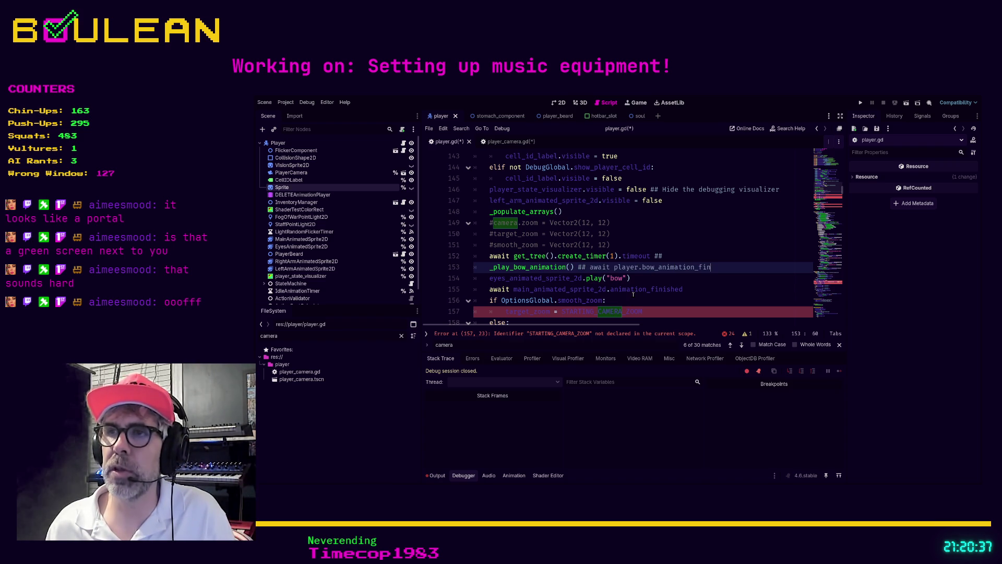
text(ished )
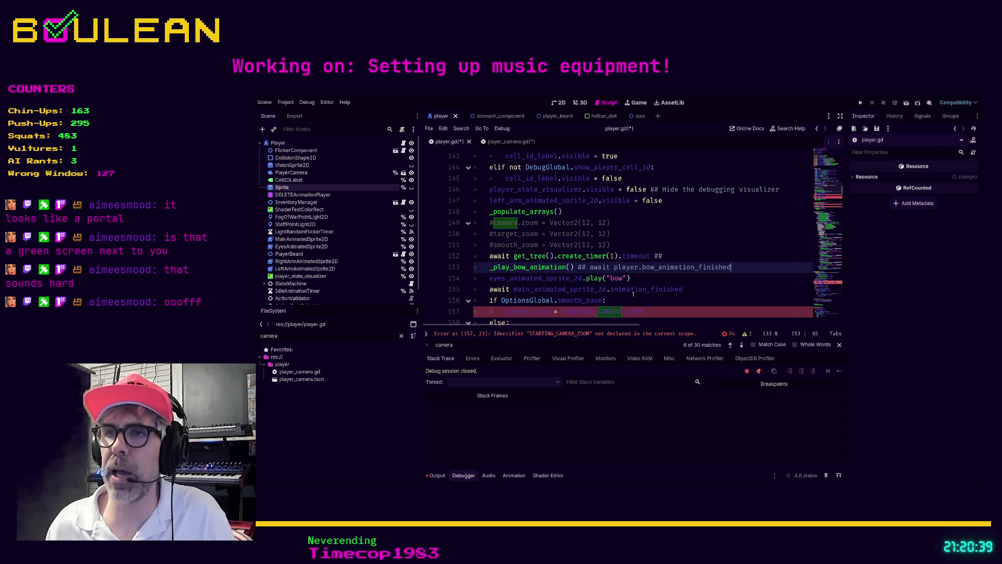
text((then have camera zoom out)
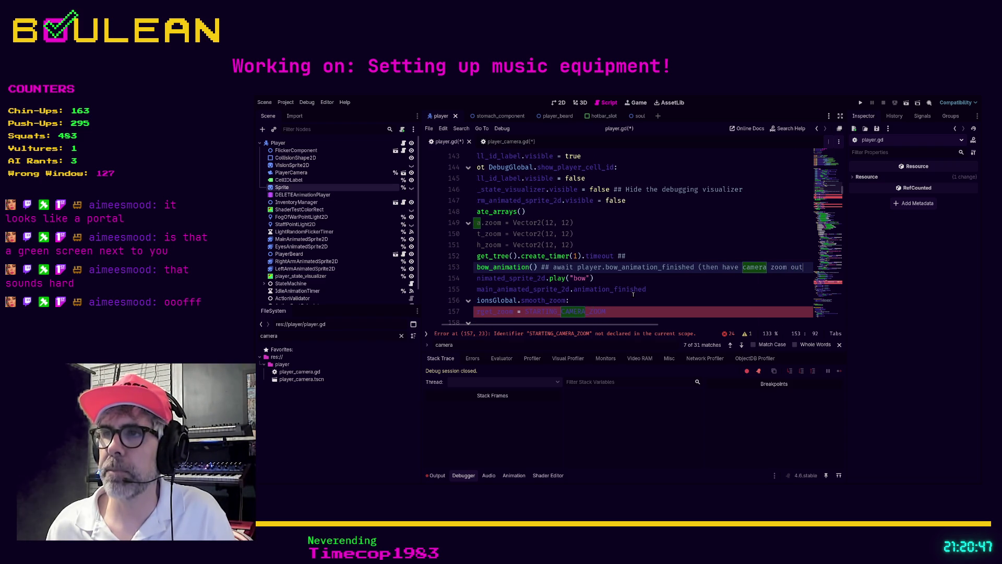
key(Home)
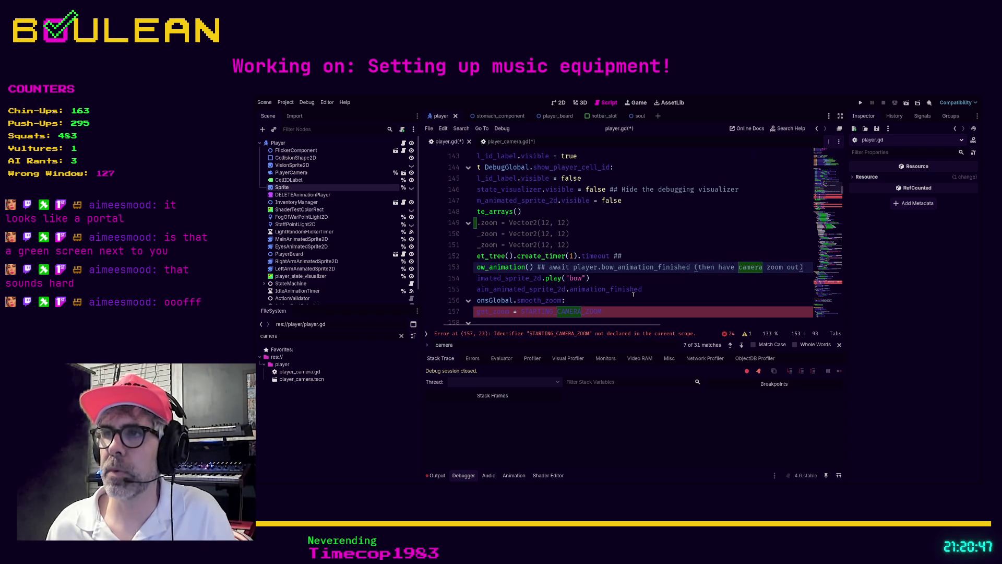
key(Home)
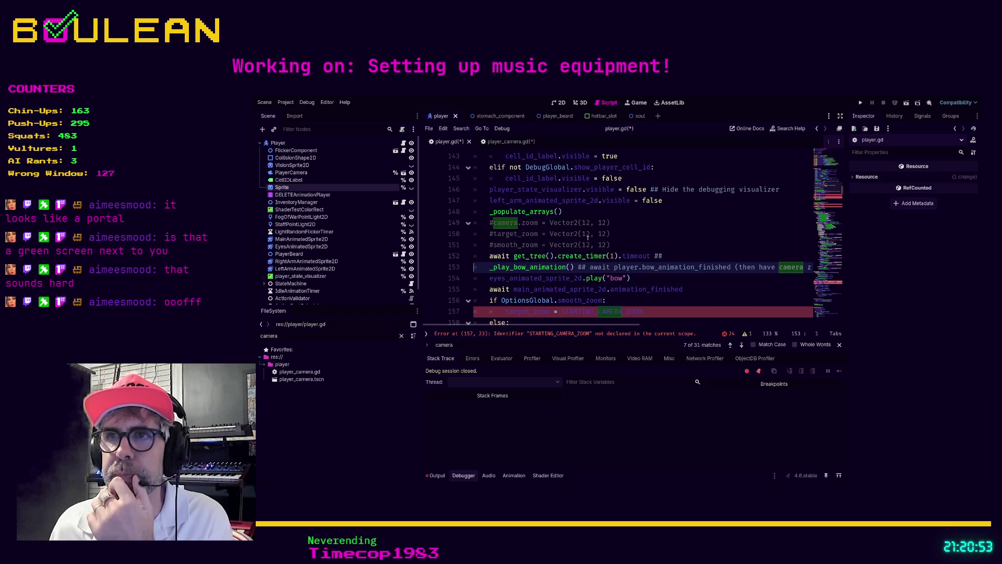
scroll(626, 258, down, 1)
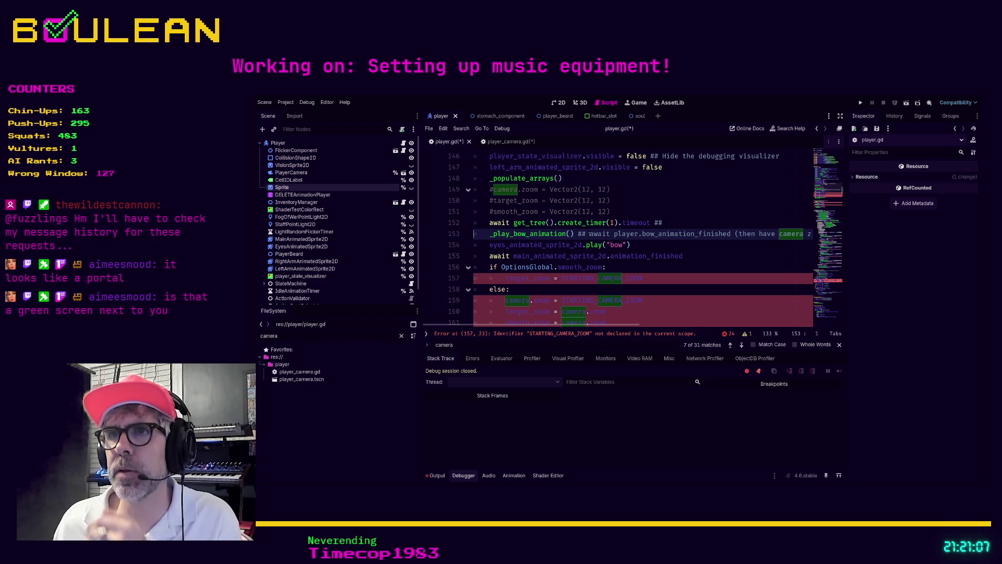
text(Camera ne)
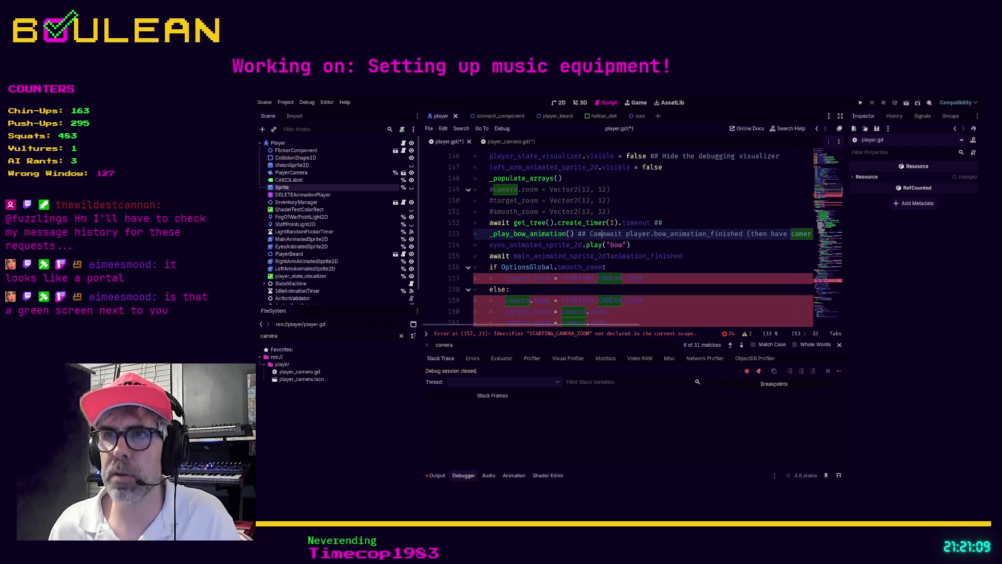
text(eds to)
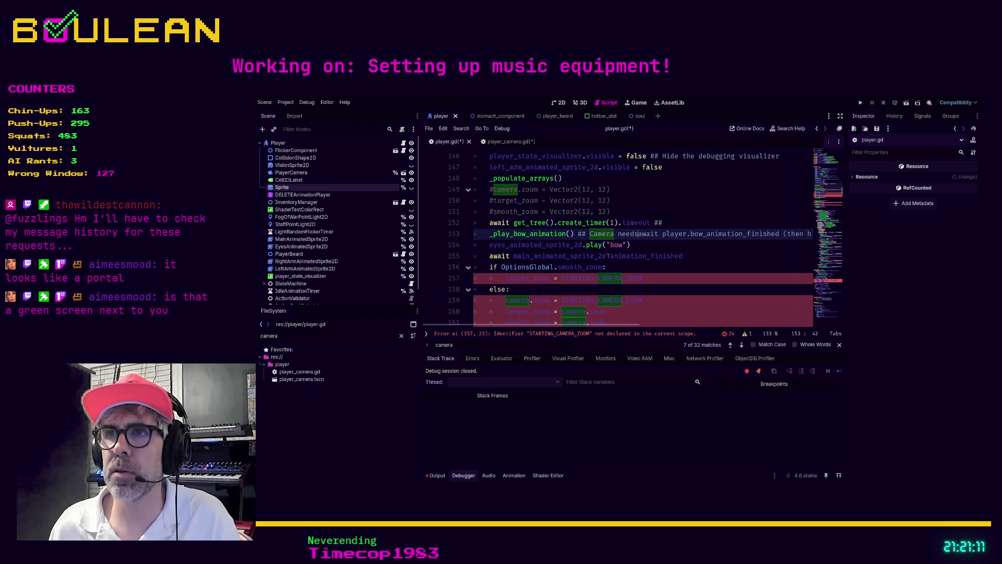
click(682, 271)
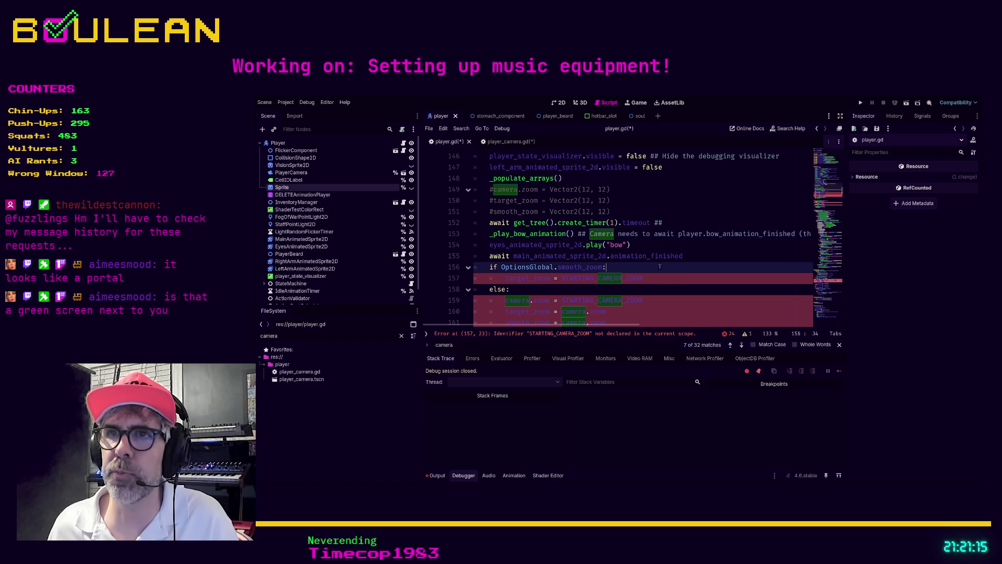
click(646, 245)
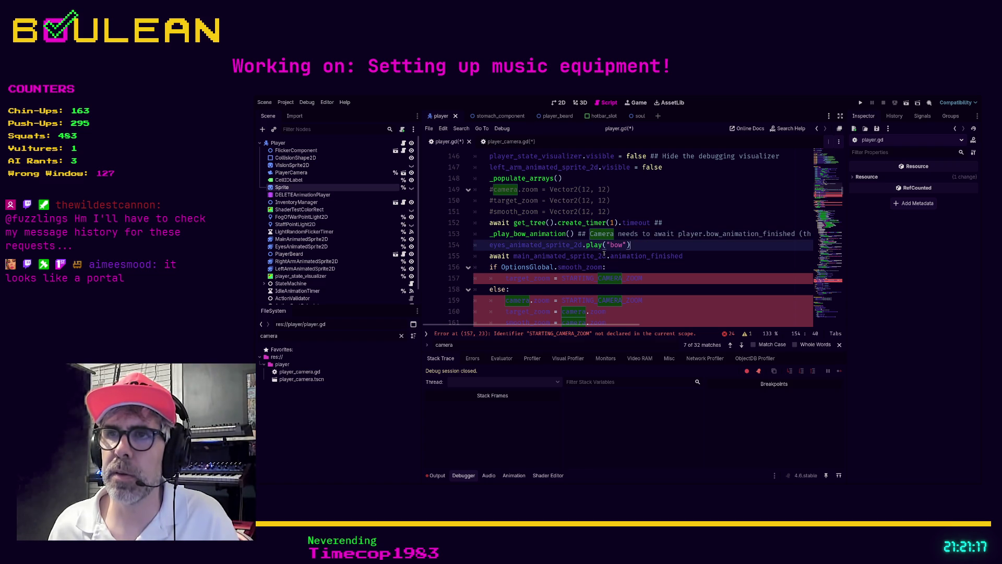
scroll(632, 258, down, 1)
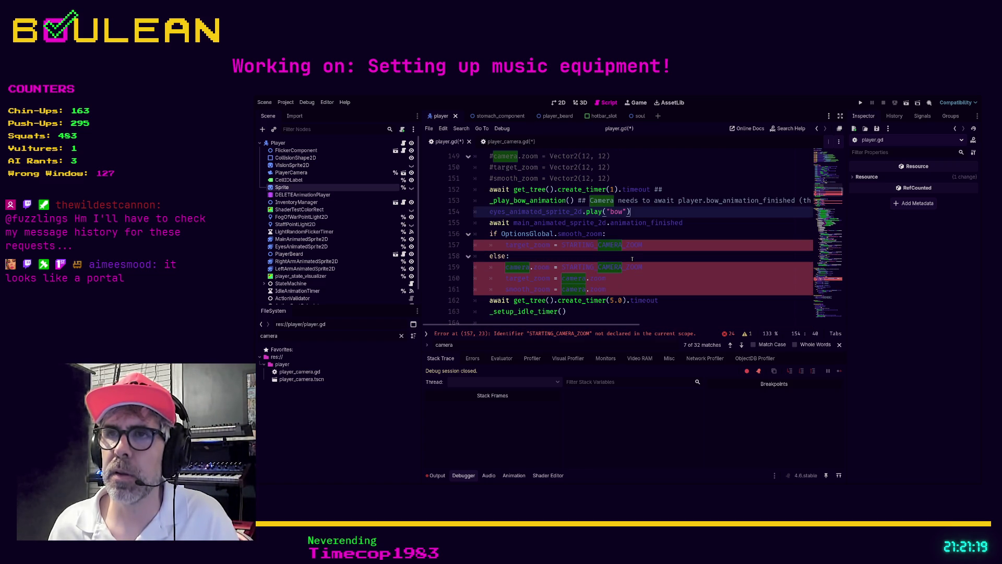
drag(514, 223, 683, 223)
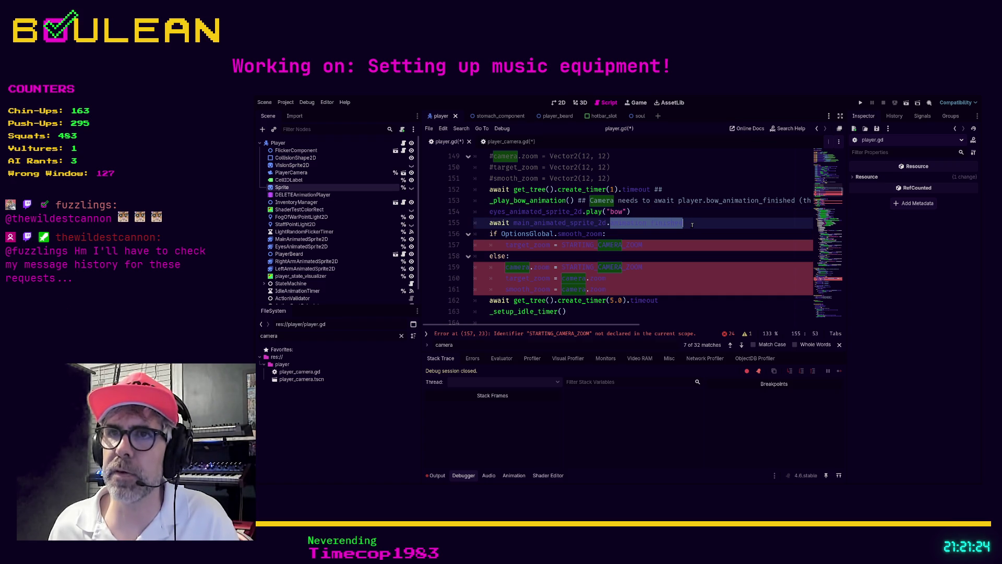
click(625, 238)
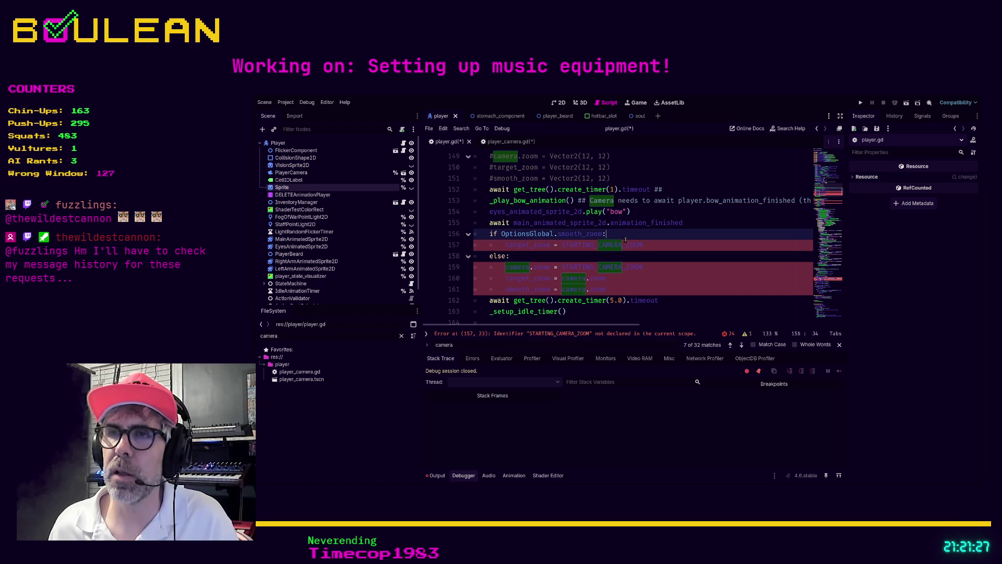
scroll(637, 235, down, 1)
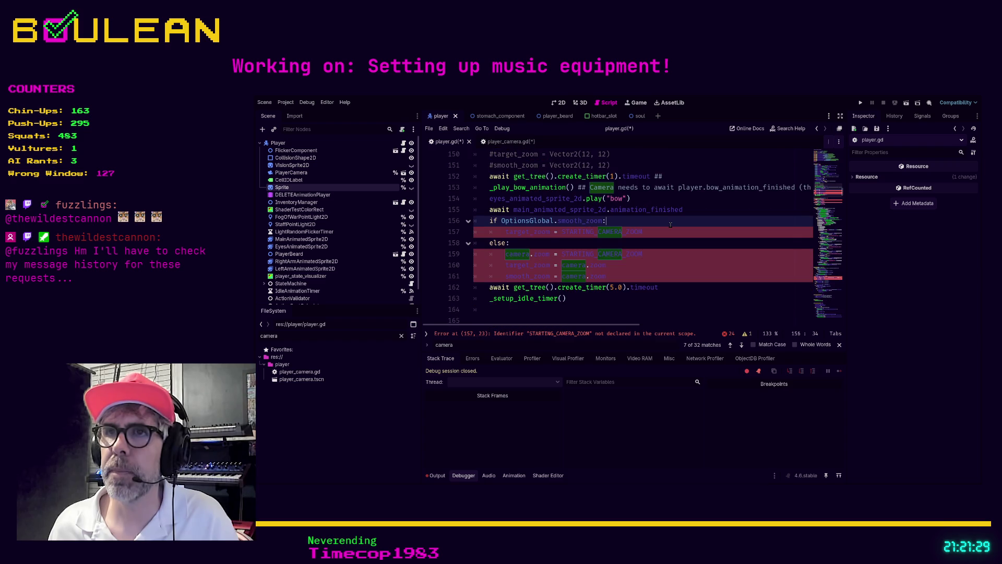
scroll(663, 228, down, 1)
scroll(671, 226, up, 1)
scroll(670, 226, up, 1)
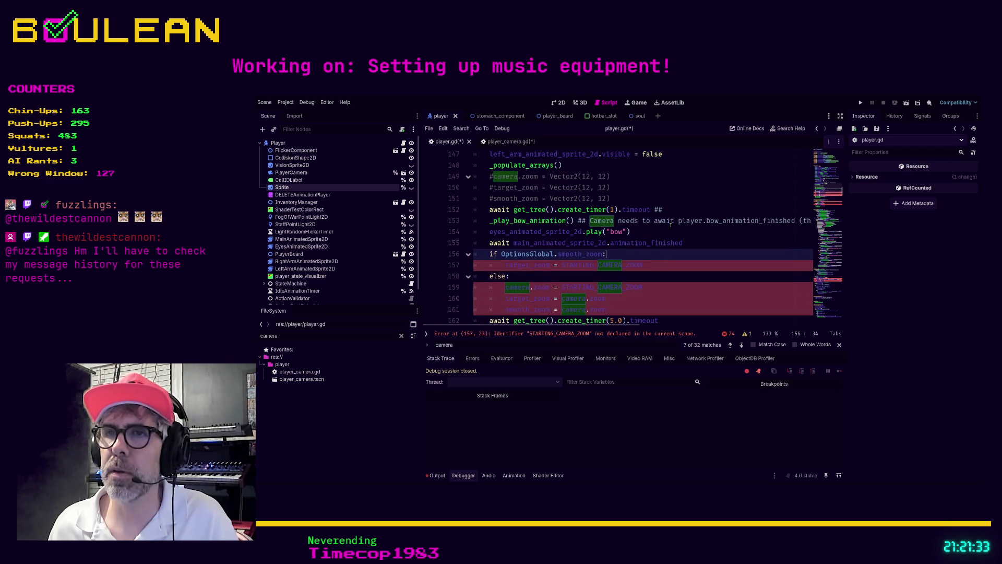
scroll(663, 234, down, 1)
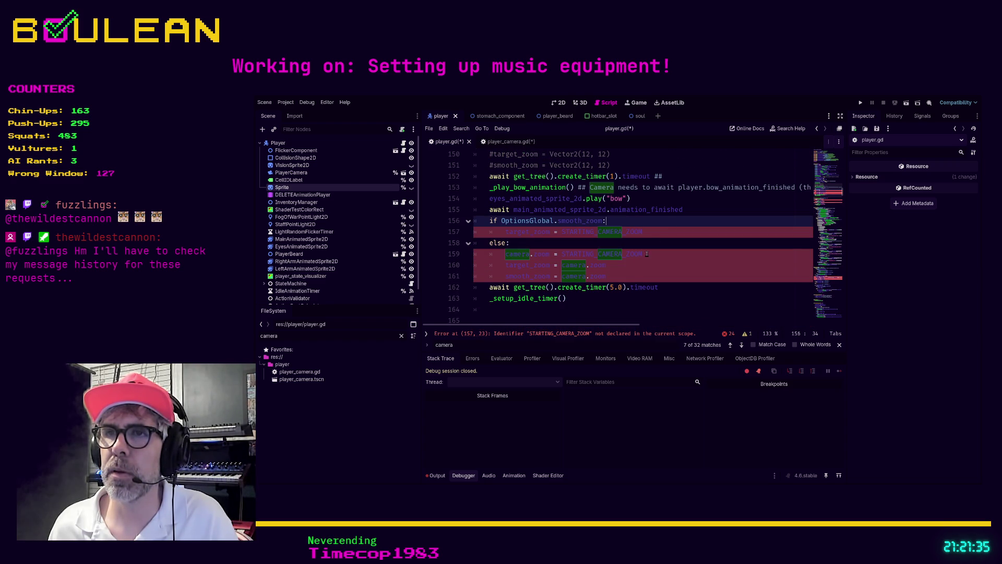
click(627, 279)
mouse_move(627, 279)
mouse_down()
mouse_move(480, 265)
mouse_move(454, 249)
mouse_move(448, 223)
mouse_up()
key(ctrl+c)
scroll(559, 252, up, 6)
scroll(558, 252, down, 6)
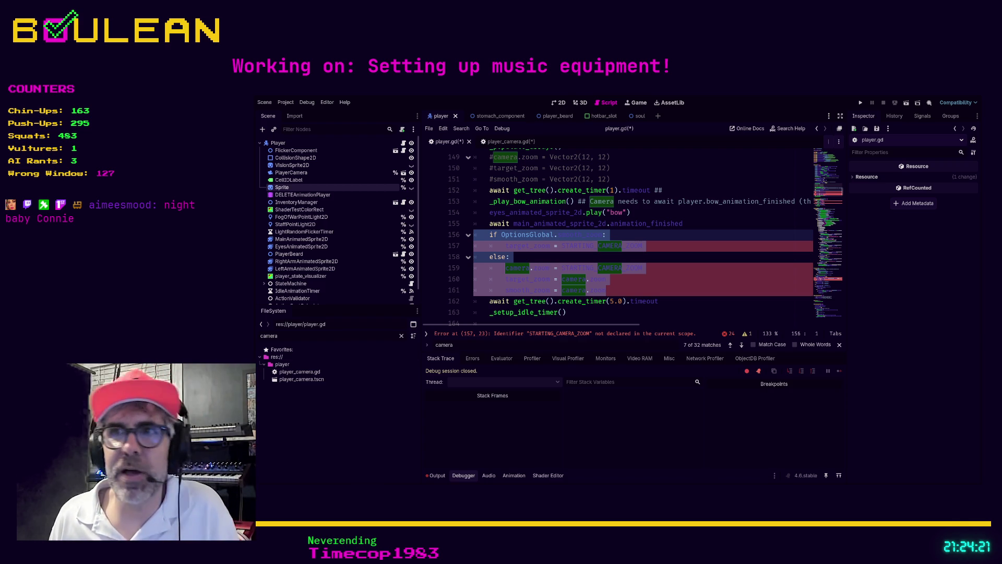
Select player.gd's OptionsGlobal.smooth_zoom if/else block on lines 156–161
click(663, 251)
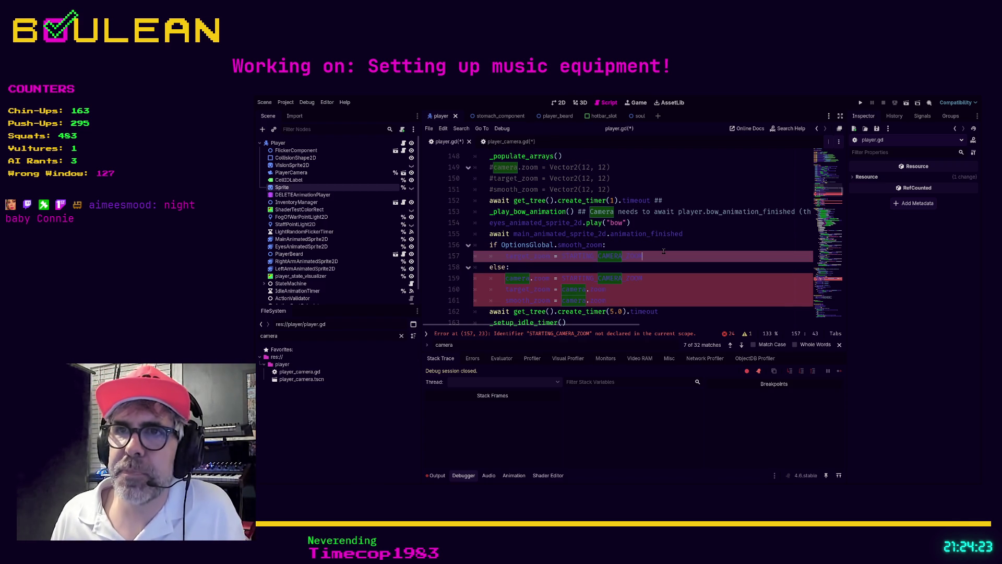
scroll(664, 251, up, 8)
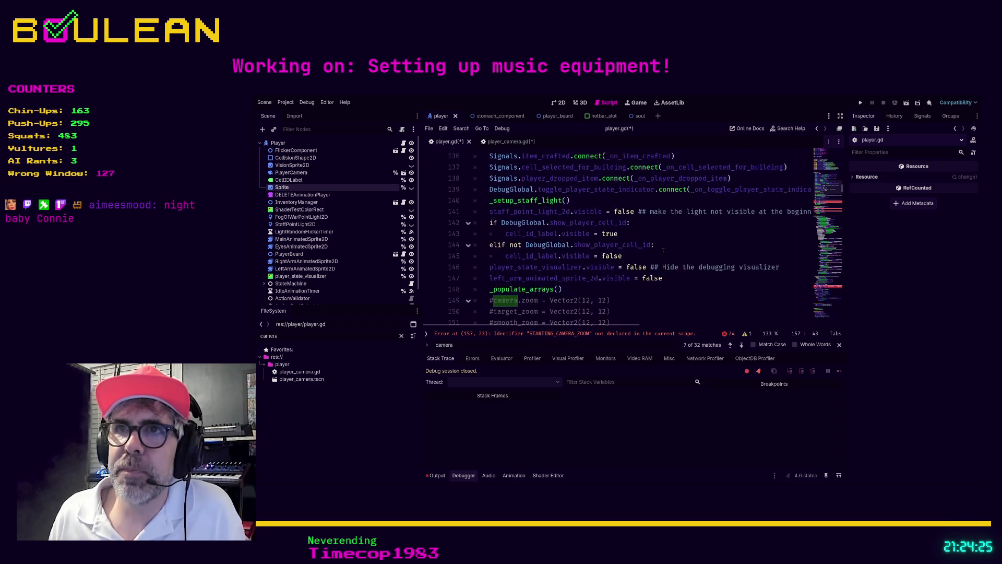
scroll(663, 251, down, 9)
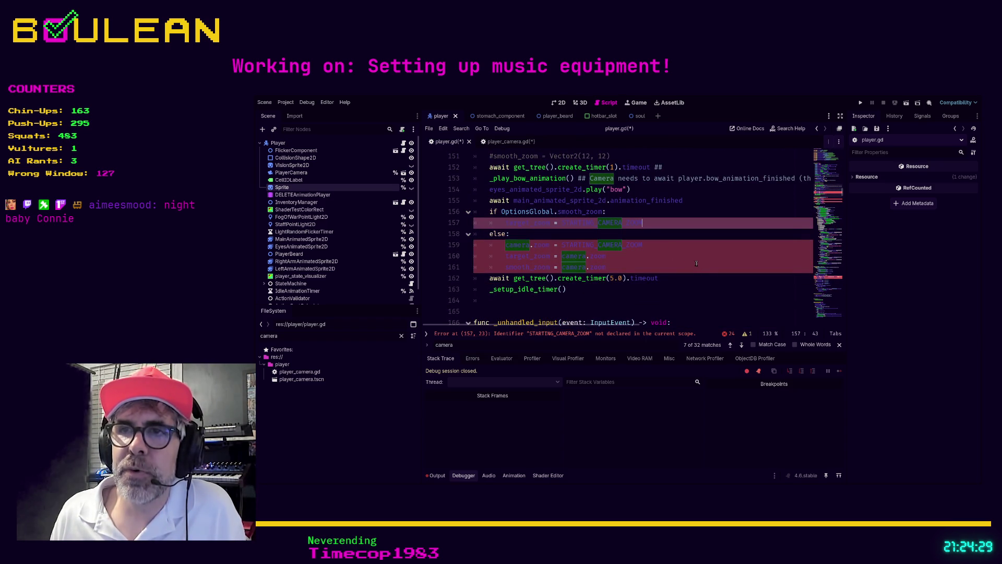
scroll(682, 276, up, 9)
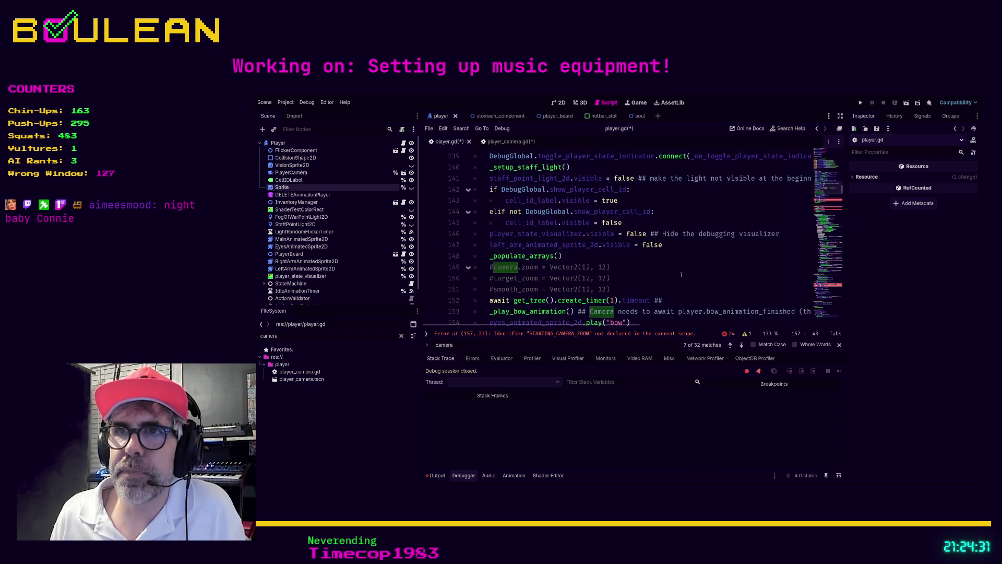
scroll(681, 275, down, 6)
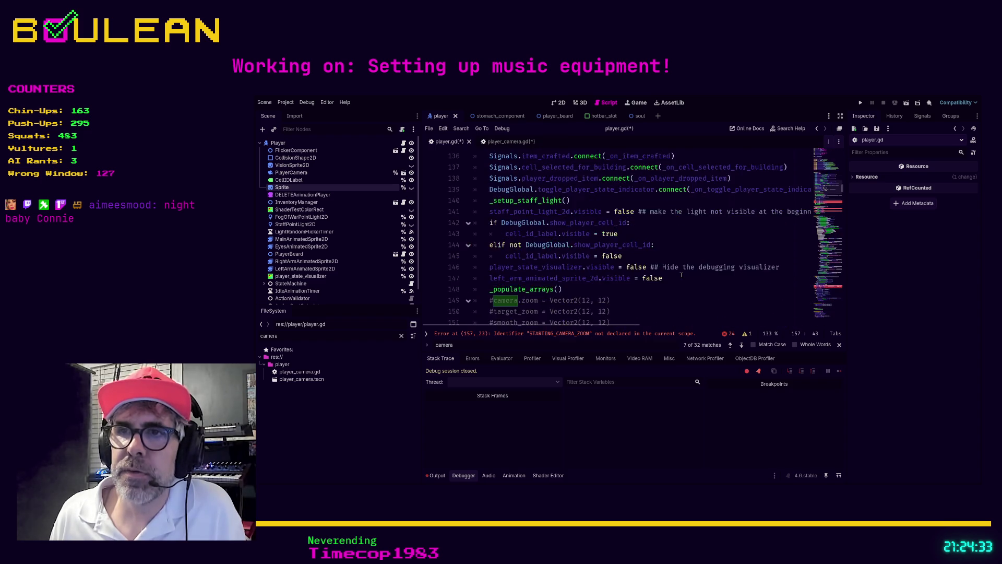
scroll(682, 275, down, 2)
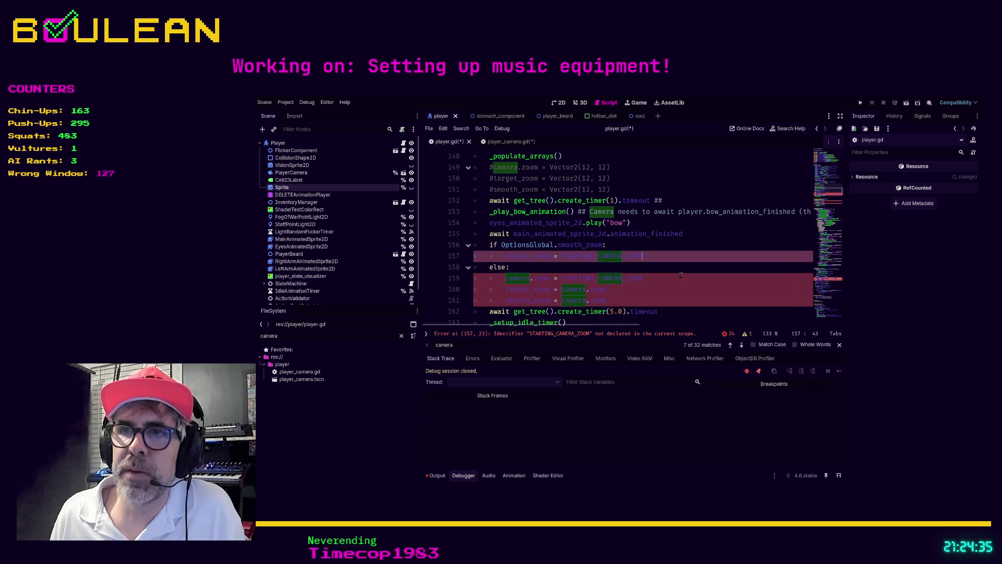
scroll(682, 275, down, 1)
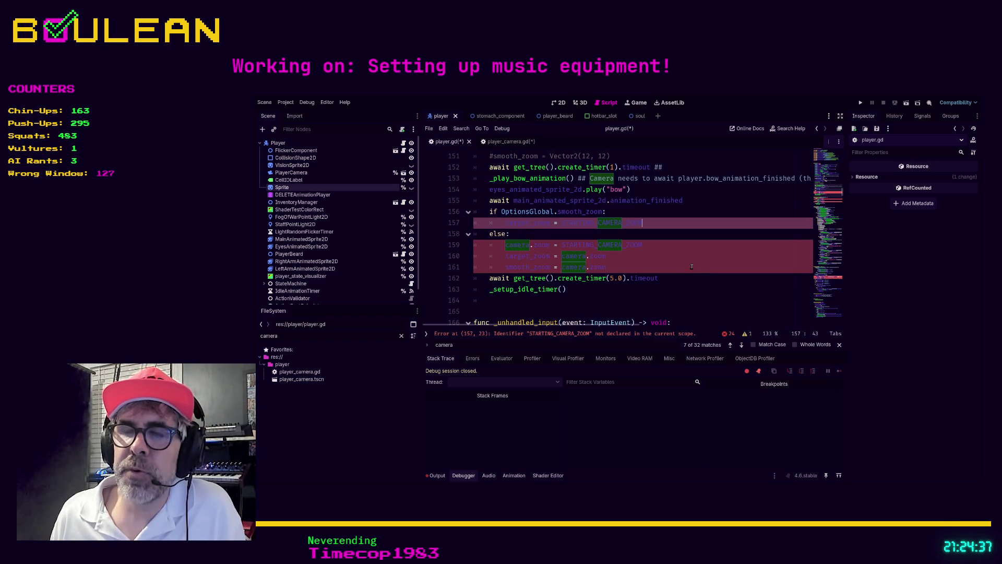
drag(629, 268, 462, 228)
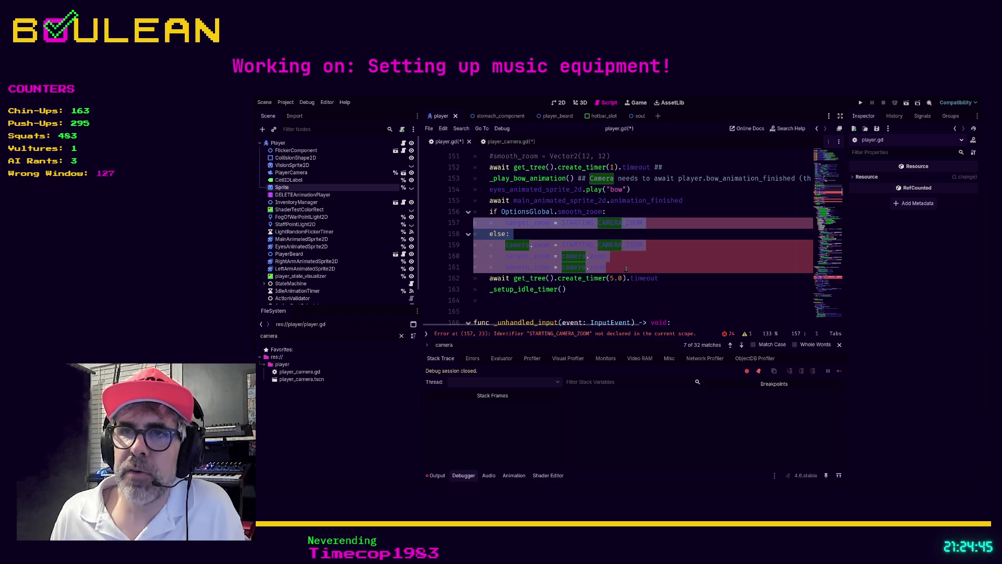
click(695, 263)
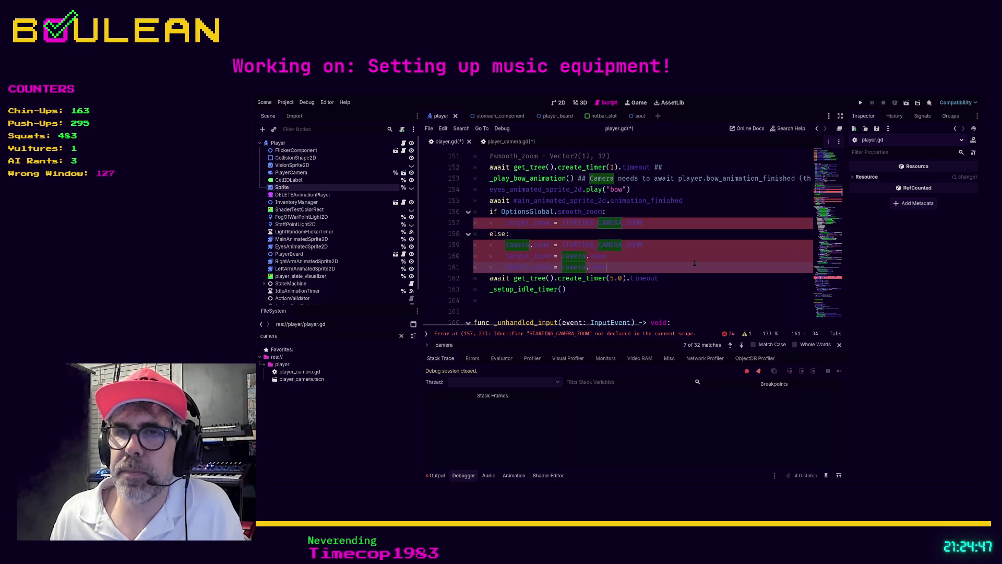
mouse_move(680, 278)
mouse_down()
mouse_move(480, 278)
mouse_move(585, 255)
mouse_move(616, 233)
mouse_up()
click(672, 268)
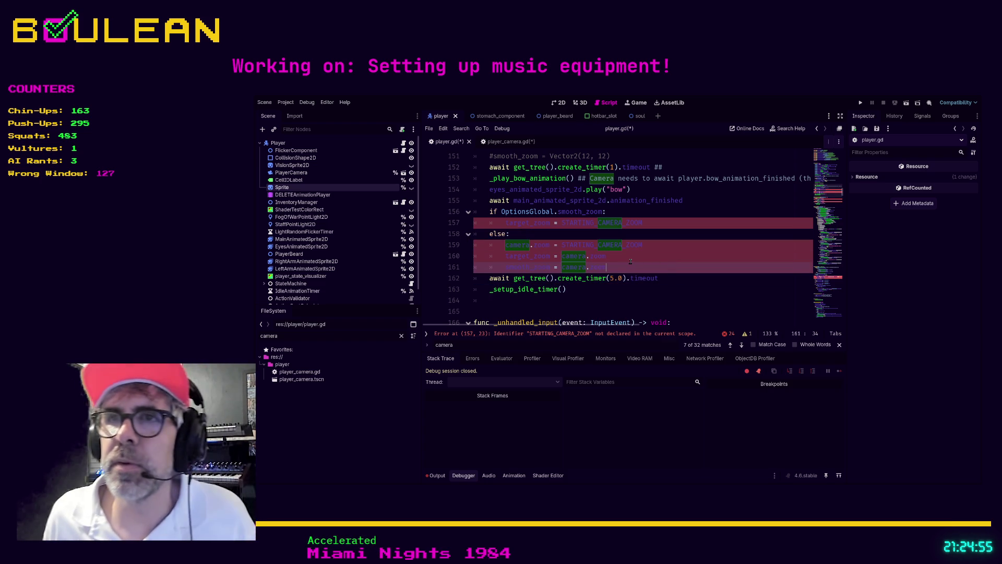
drag(628, 265, 457, 210)
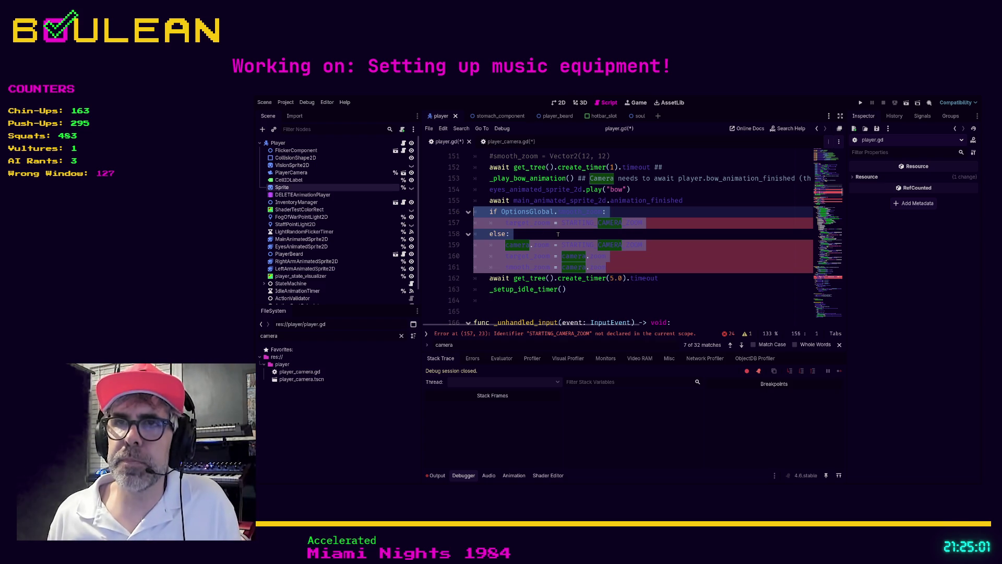
Copy the smooth-zoom if/else block in player.gd and comment it out
key(ctrl+k)
key(ctrl+s)
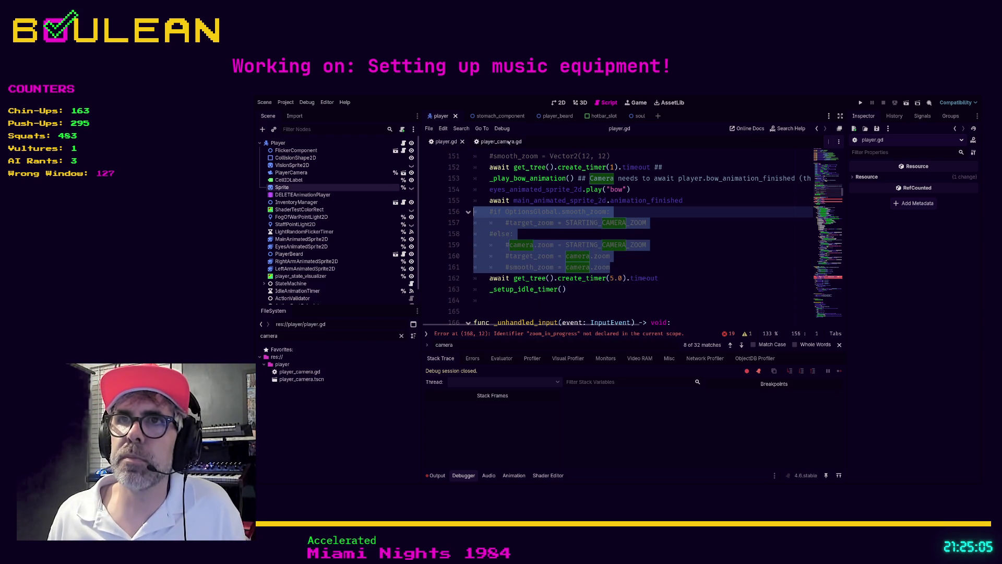
click(493, 142)
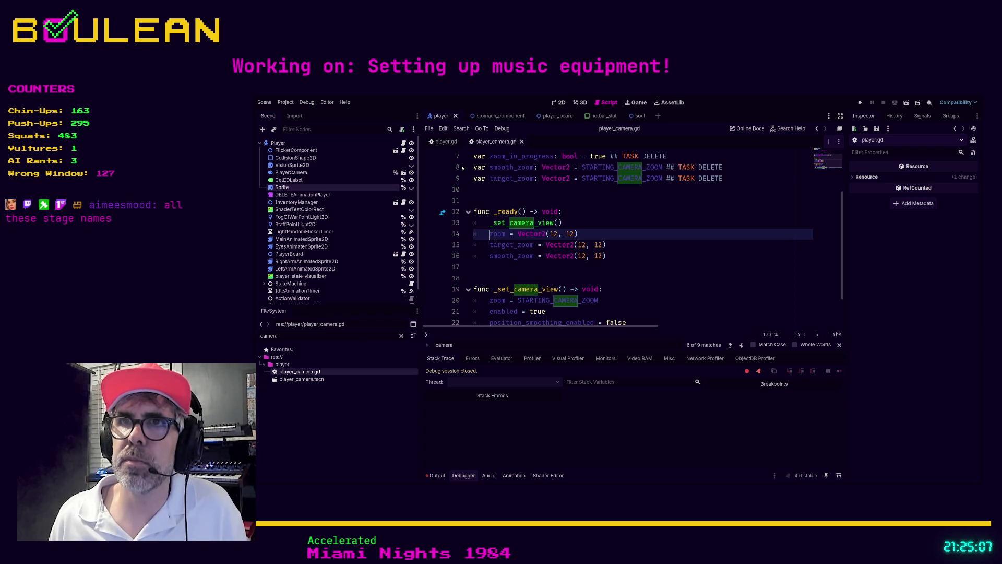
click(443, 141)
scroll(574, 235, up, 8)
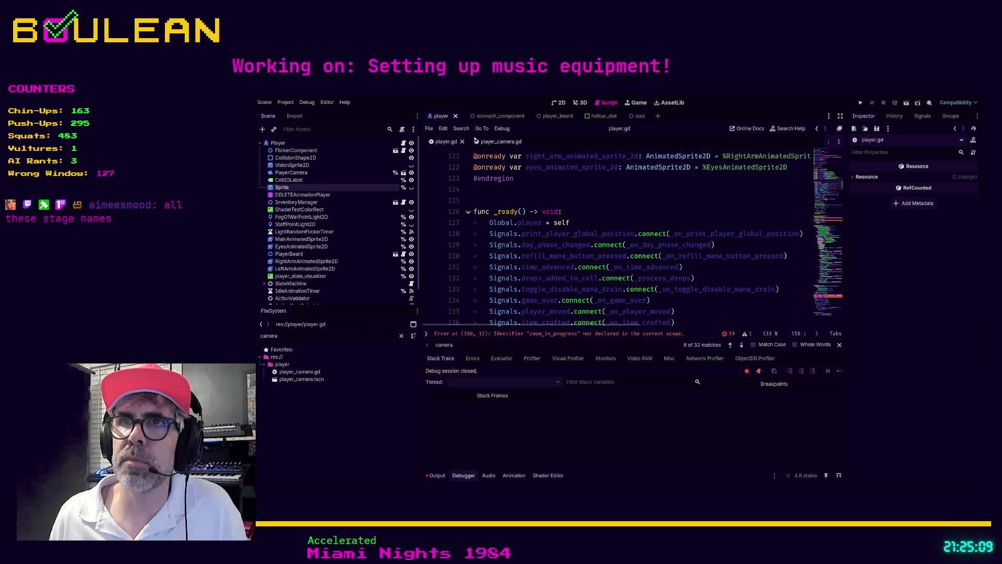
Paste the smooth-zoom block into _ready() of player_camera.gd, after the smooth_zoom line
click(501, 141)
scroll(488, 228, down, 1)
click(488, 225)
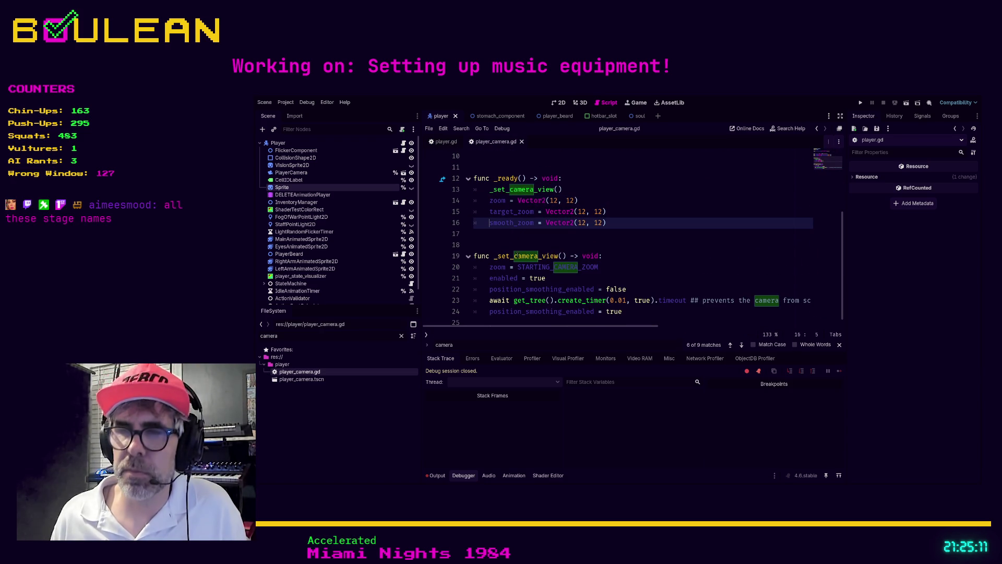
click(491, 236)
key(ctrl+v)
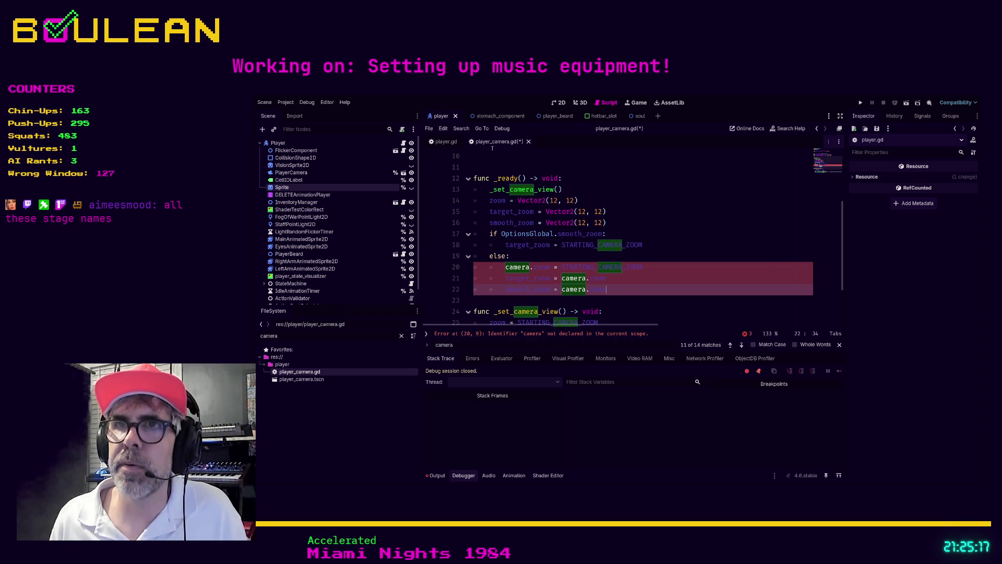
click(442, 141)
scroll(582, 200, down, 10)
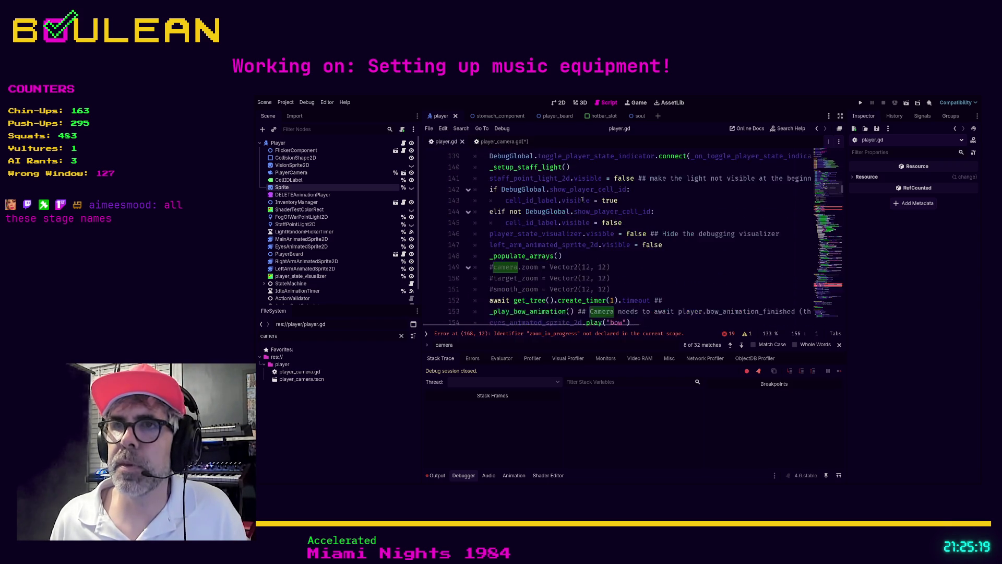
Prefix the Camera comment on line 153 of player.gd with TODO
scroll(581, 200, down, 4)
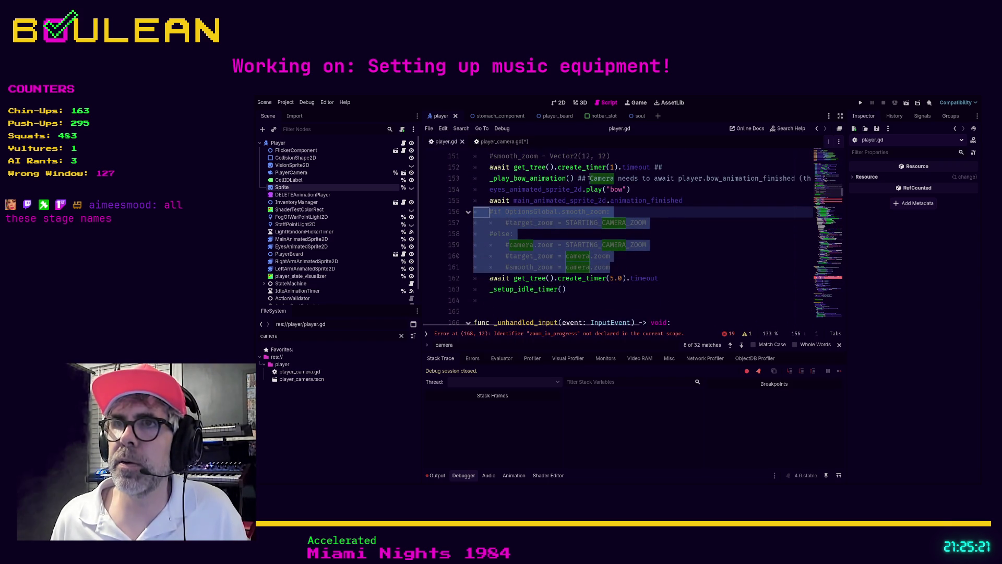
click(578, 178)
key(shift+End)
key(ctrl+c)
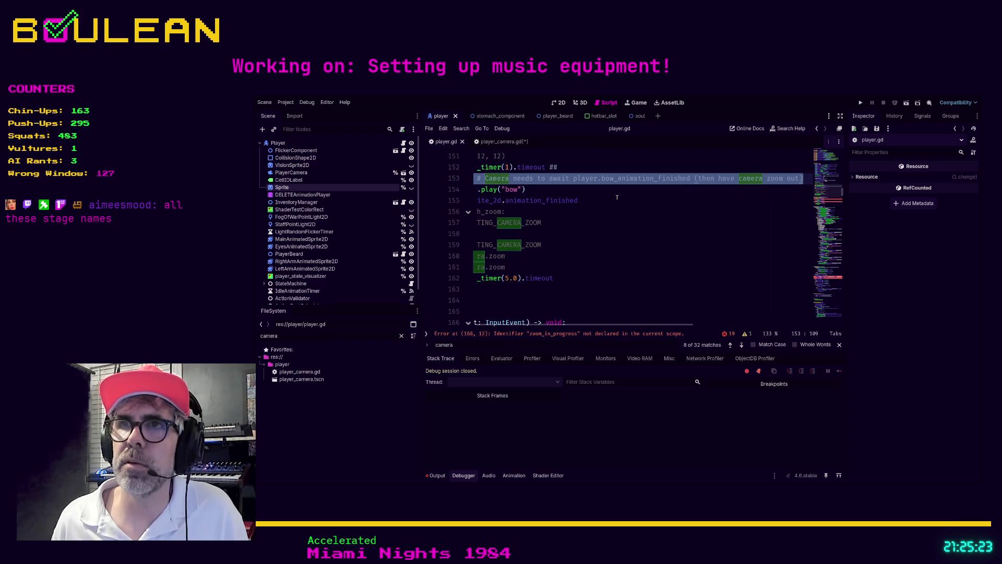
key(ctrl+Left)
key(ctrl+Left)
key(ctrl+Left)
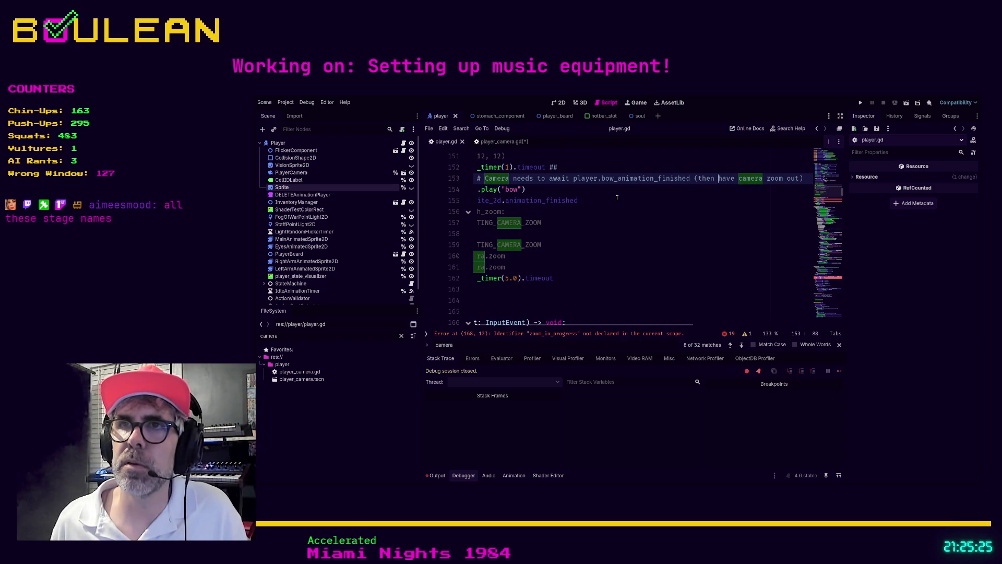
key(ctrl+Left)
key(ctrl+Left)
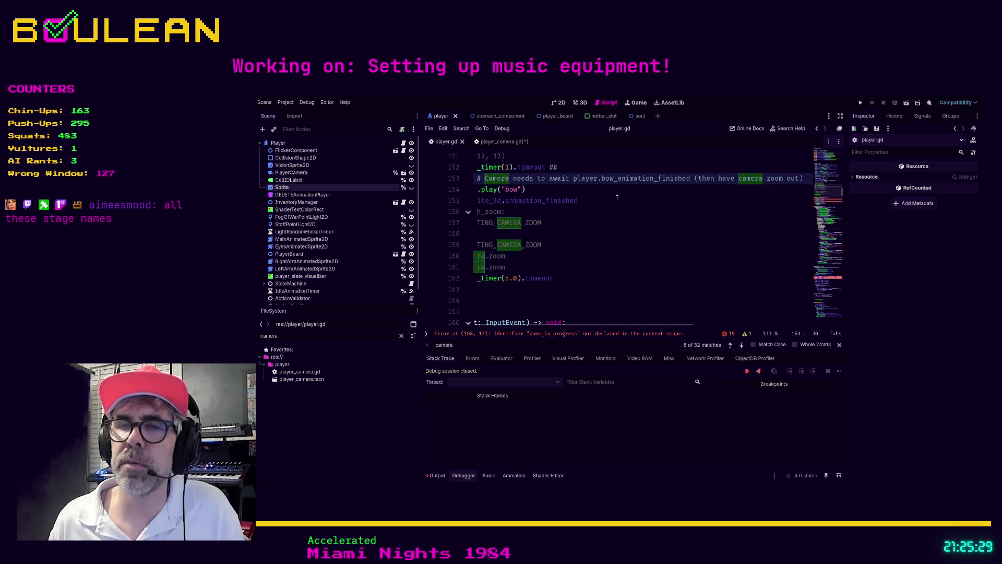
text(TODO)
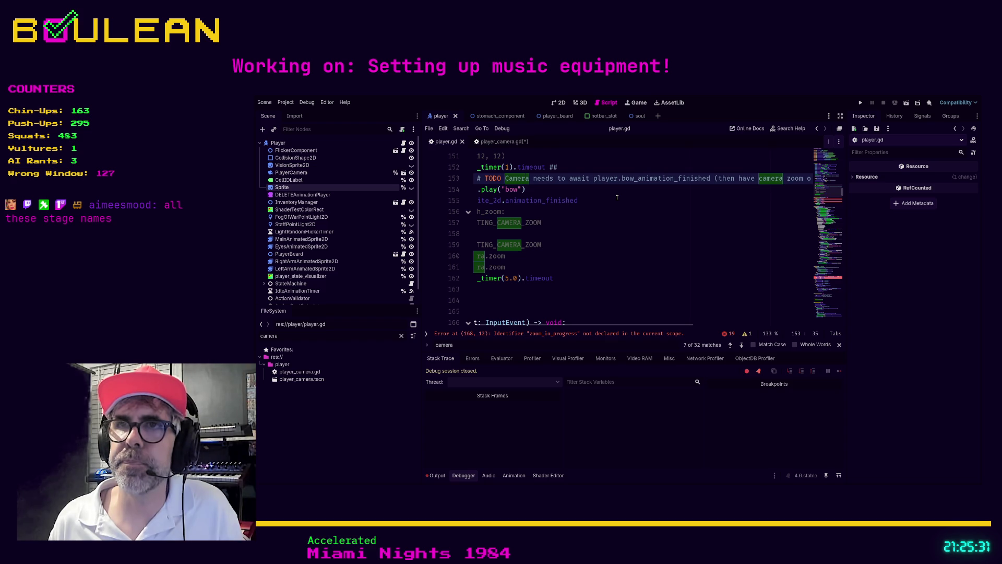
Paste the Camera bow-animation comment onto line 17 of player_camera.gd as a TODO
key(ctrl+Tab)
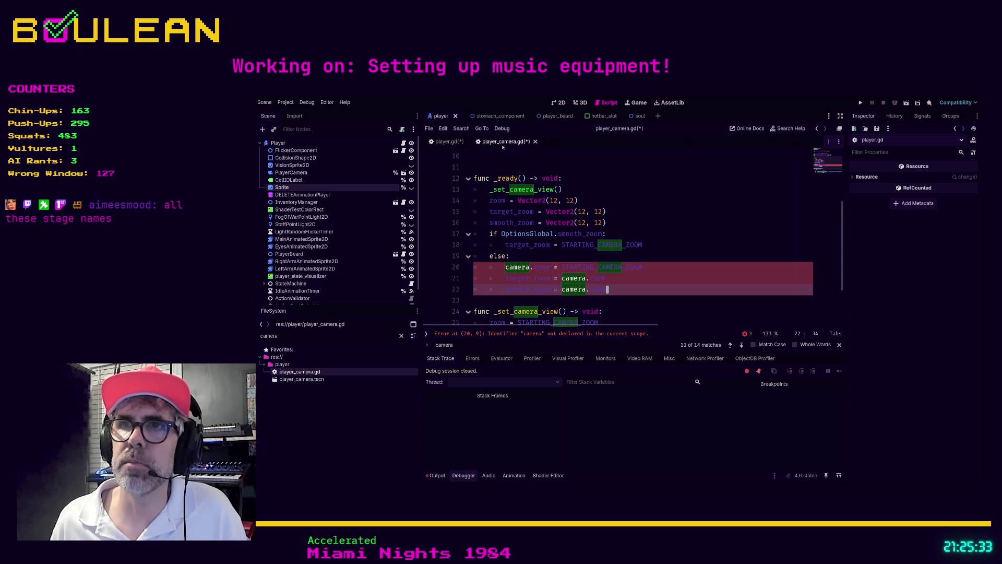
scroll(637, 248, down, 1)
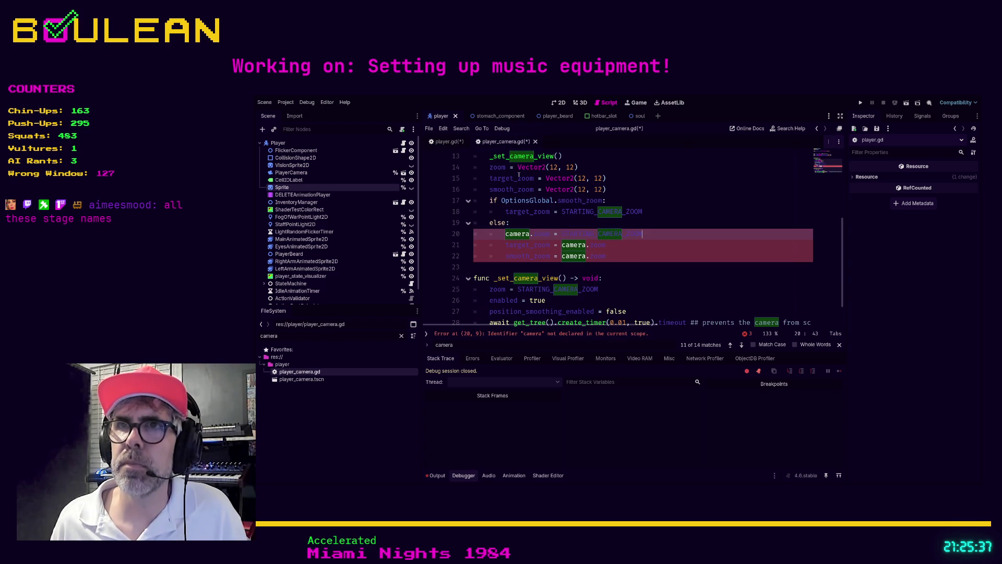
click(449, 142)
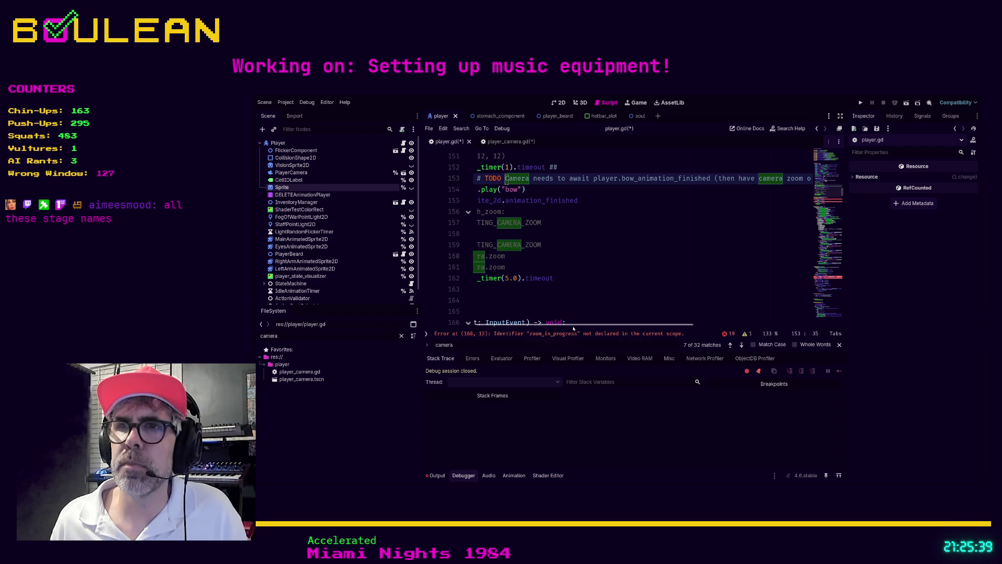
scroll(573, 326, left, 5)
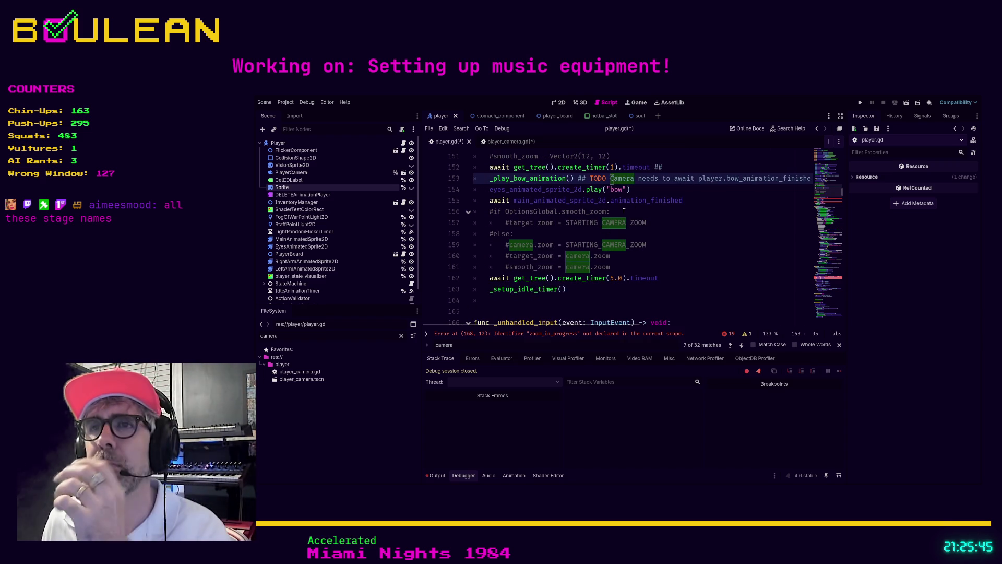
click(502, 146)
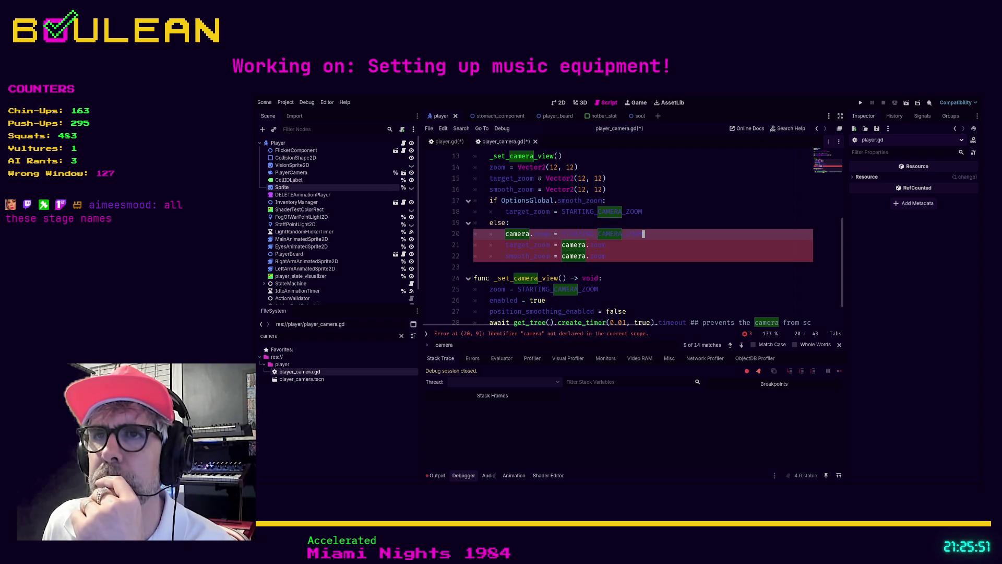
click(448, 146)
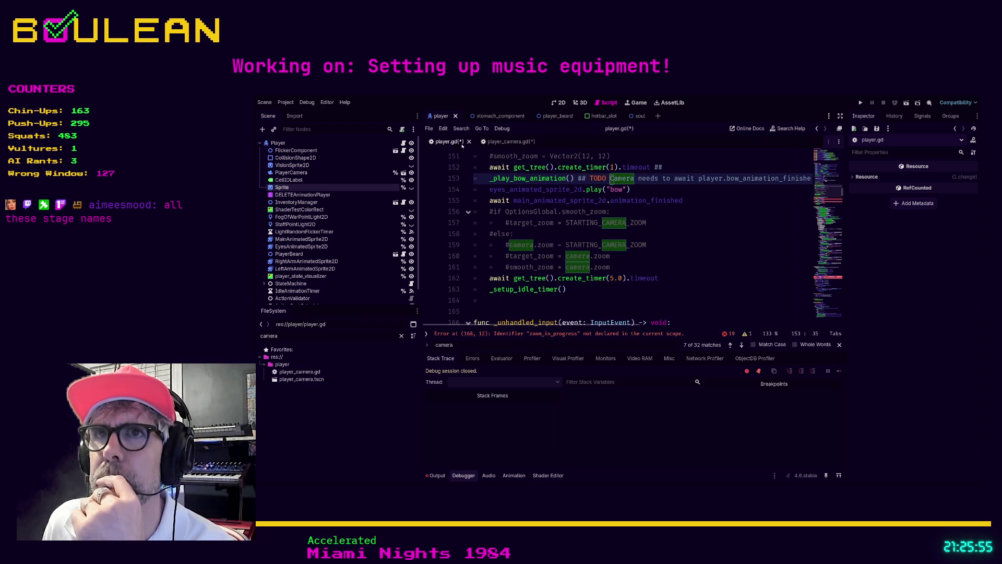
click(509, 142)
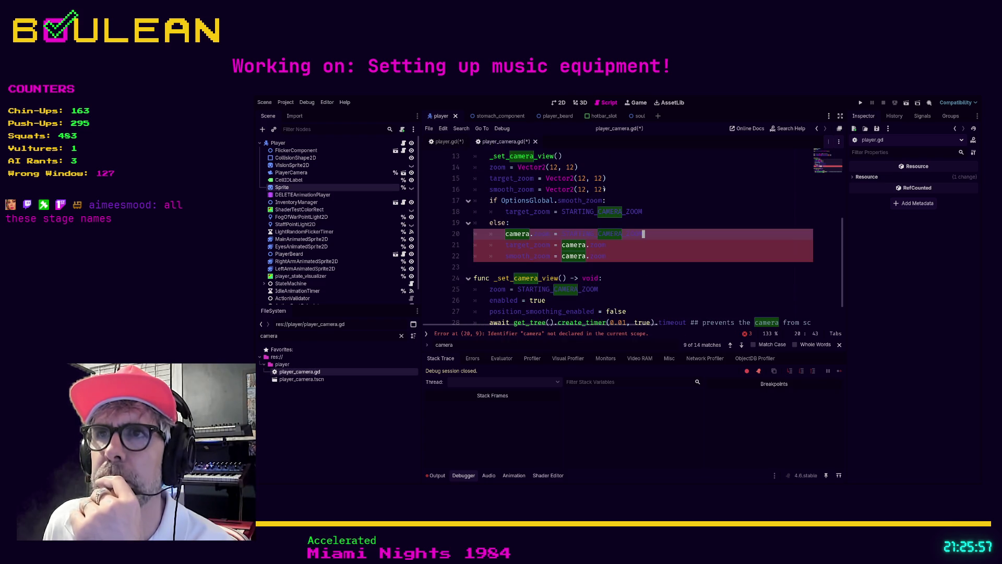
click(605, 190)
key(Return)
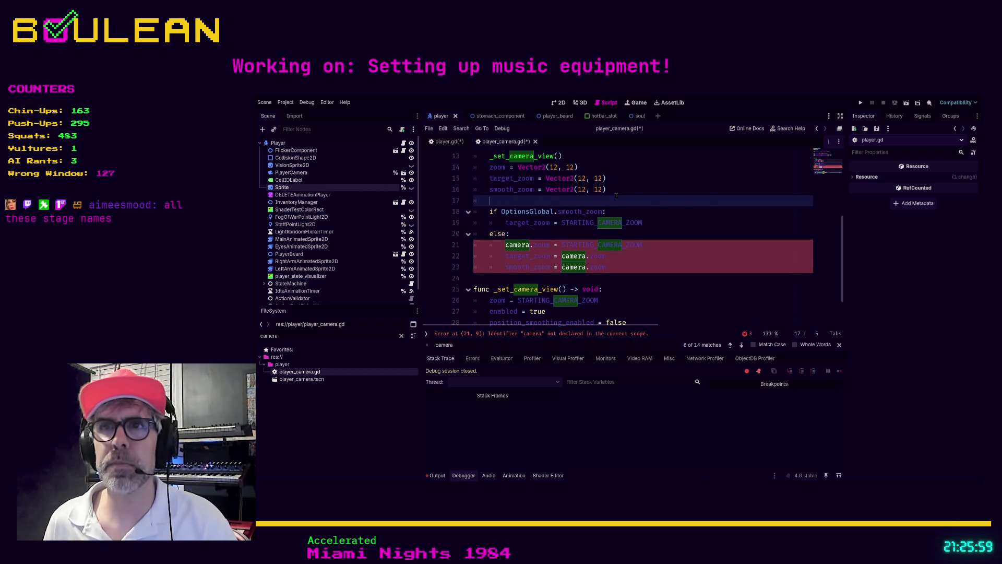
key(ctrl+v)
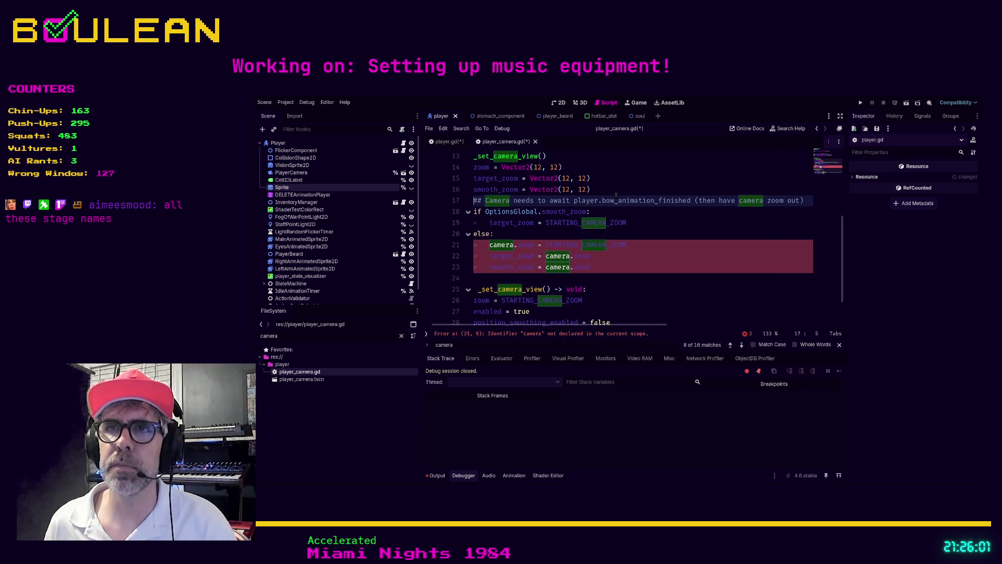
key(Right)
key(Right)
key(Right)
text(TODO)
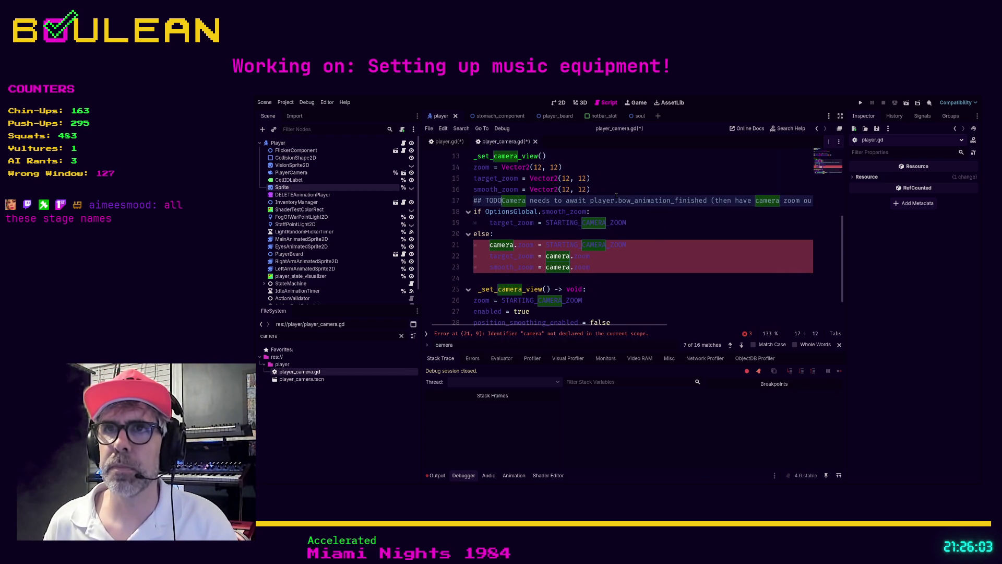
Add a '## Then continue on' comment line below the TODO note
key(Down)
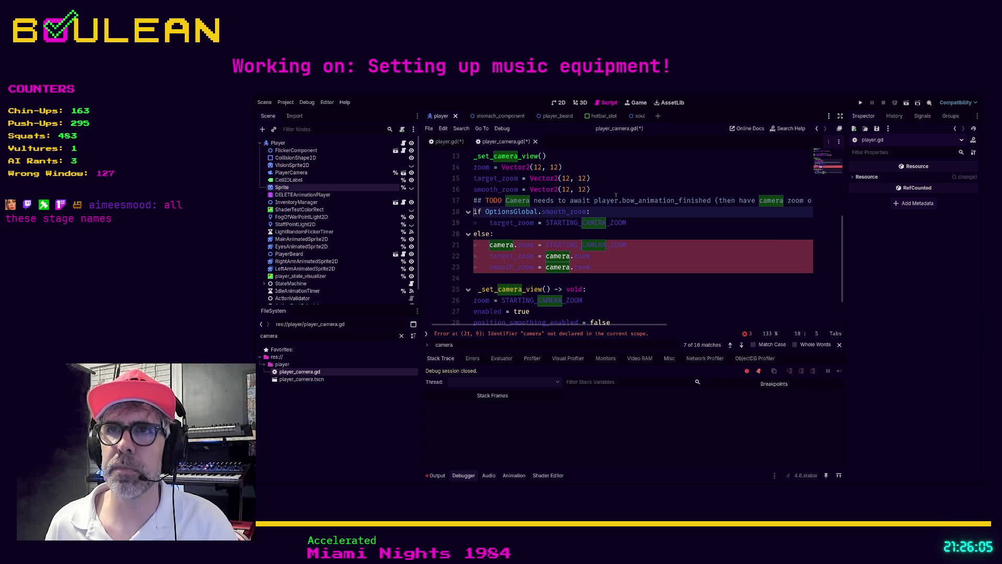
key(Return)
key(Up)
text(#)
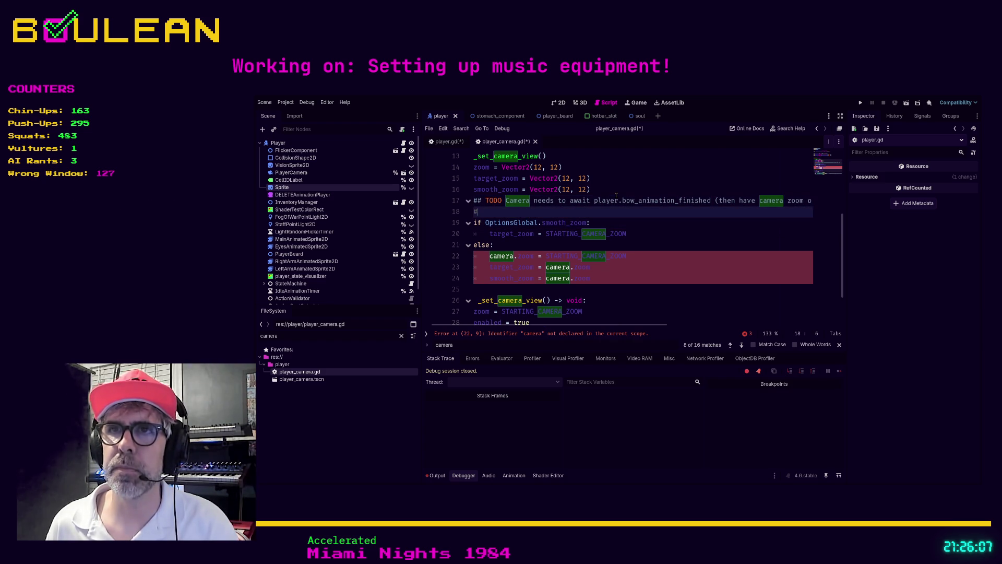
text(# Then continue on)
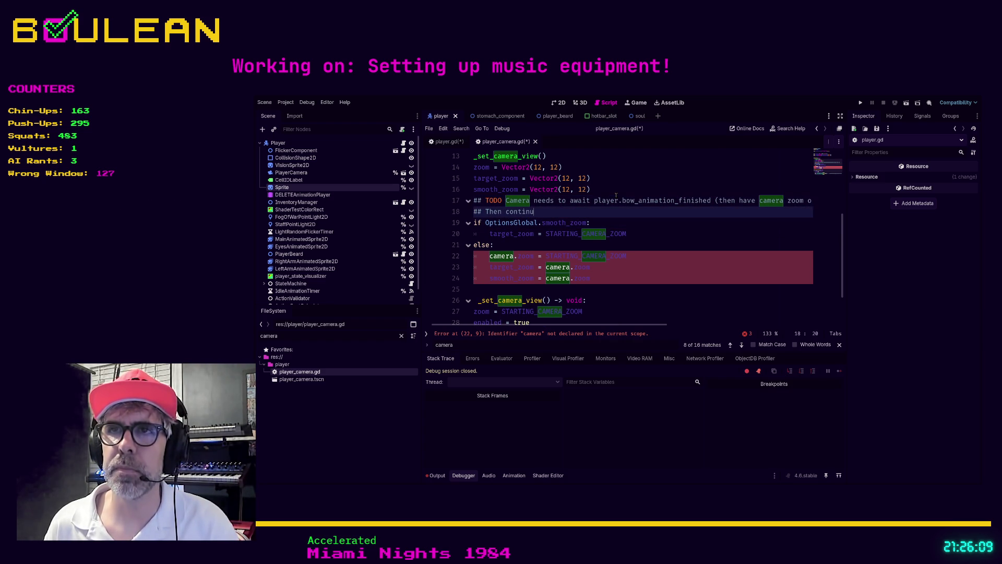
Remove the 'camera.' prefix from the else-branch zoom lines 22–24
scroll(615, 196, down, 3)
click(517, 222)
key(BackSpace)
key(BackSpace)
key(BackSpace)
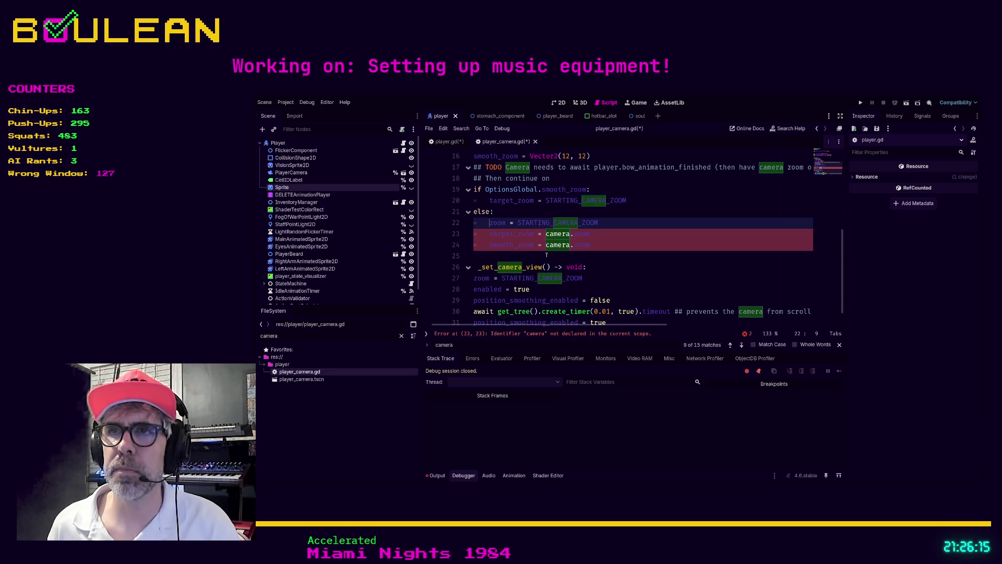
key(Down)
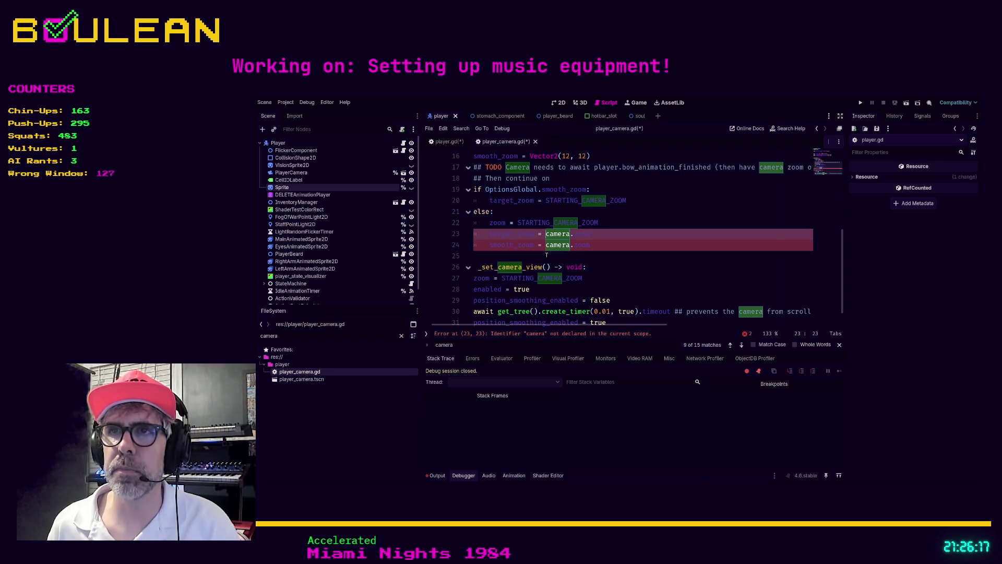
key(BackSpace)
key(BackSpace)
key(BackSpace)
key(Down)
key(Delete)
key(Delete)
key(Delete)
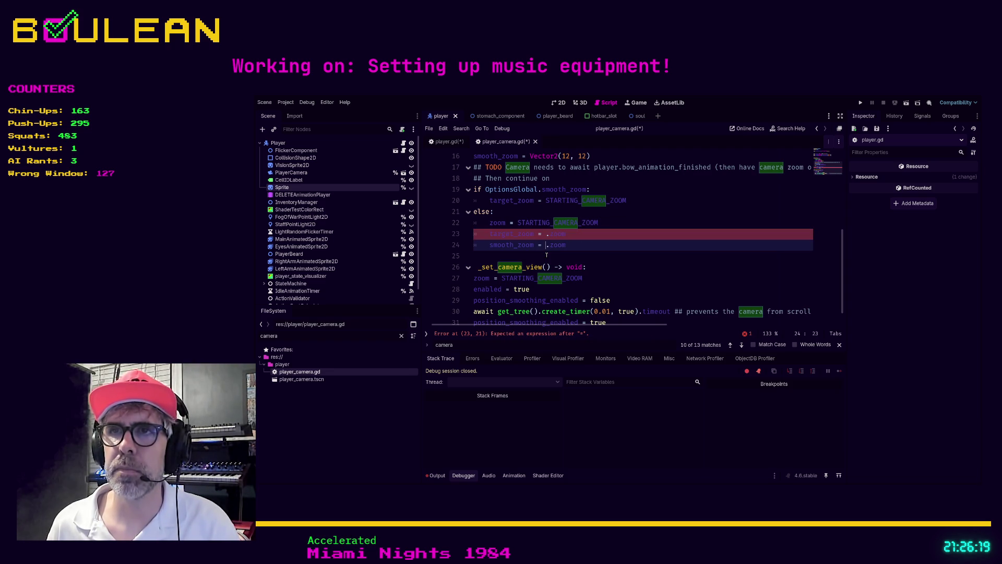
key(Up)
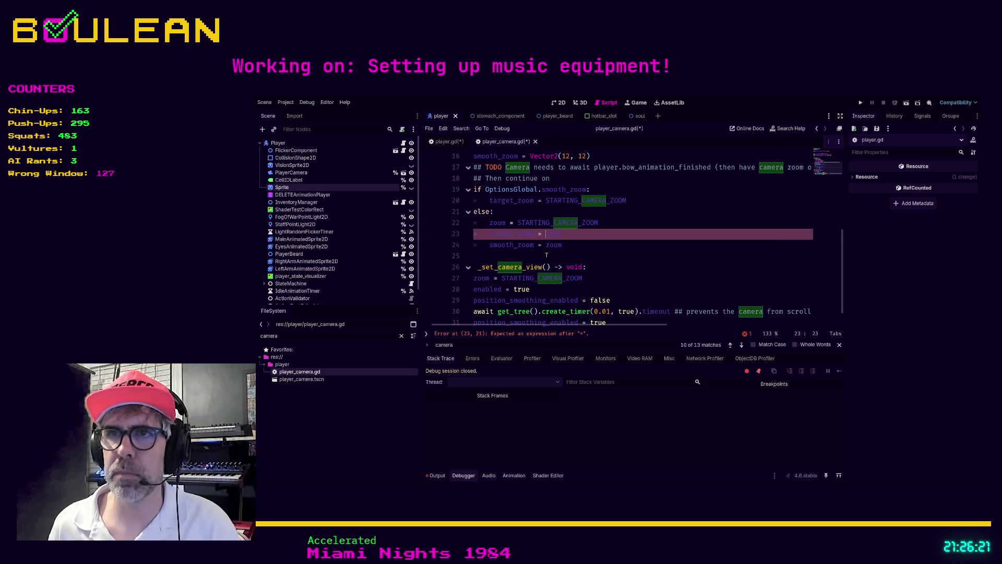
key(Delete)
Add an empty line after the else block, save both scripts, and return to player.gd
click(546, 255)
scroll(615, 253, down, 1)
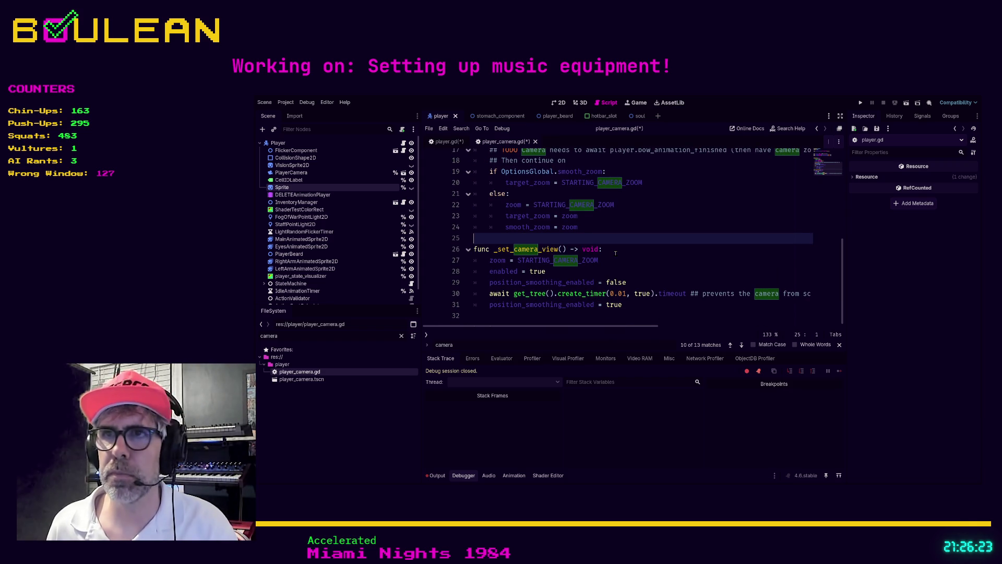
key(Return)
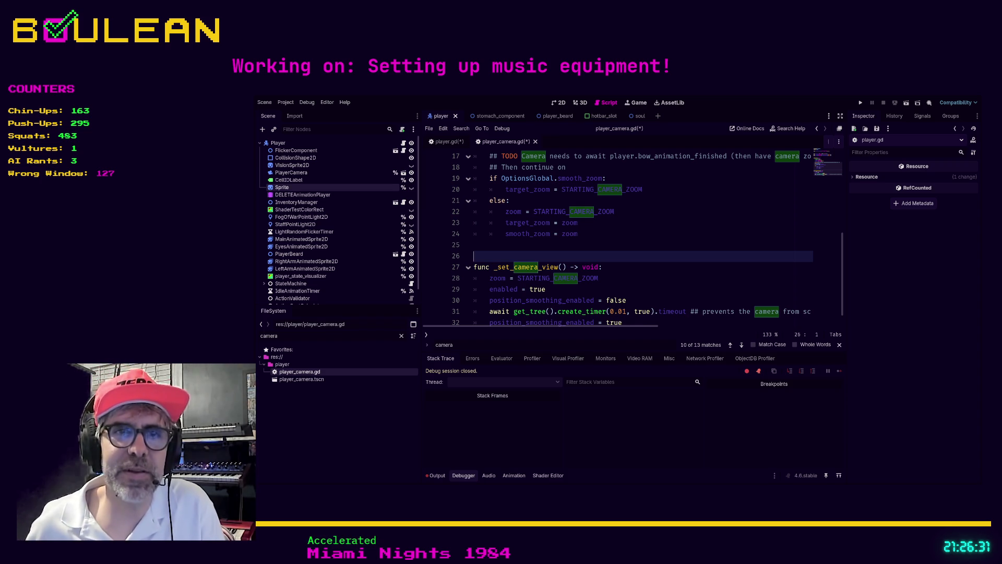
click(495, 249)
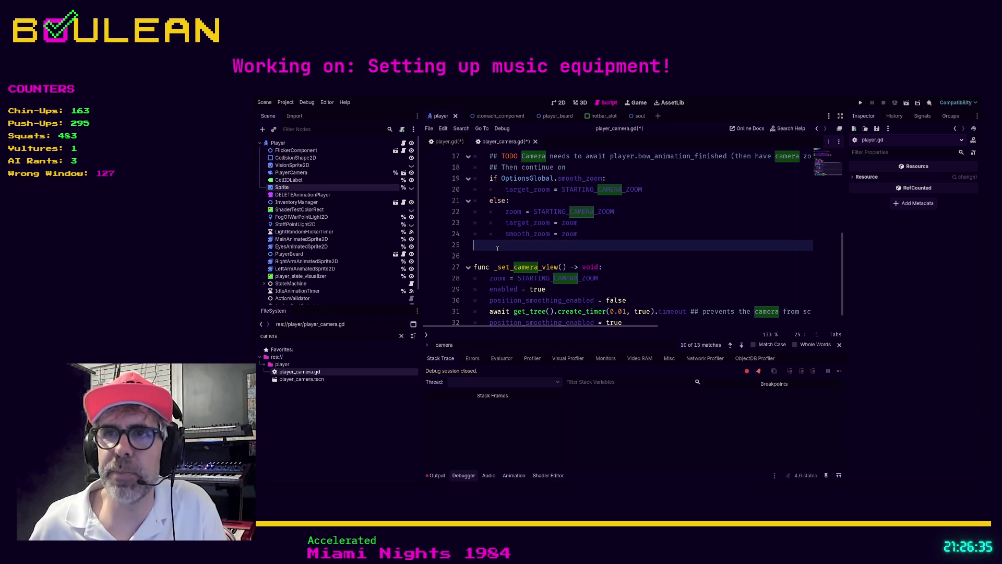
scroll(498, 249, down, 1)
key(ctrl+s)
click(444, 142)
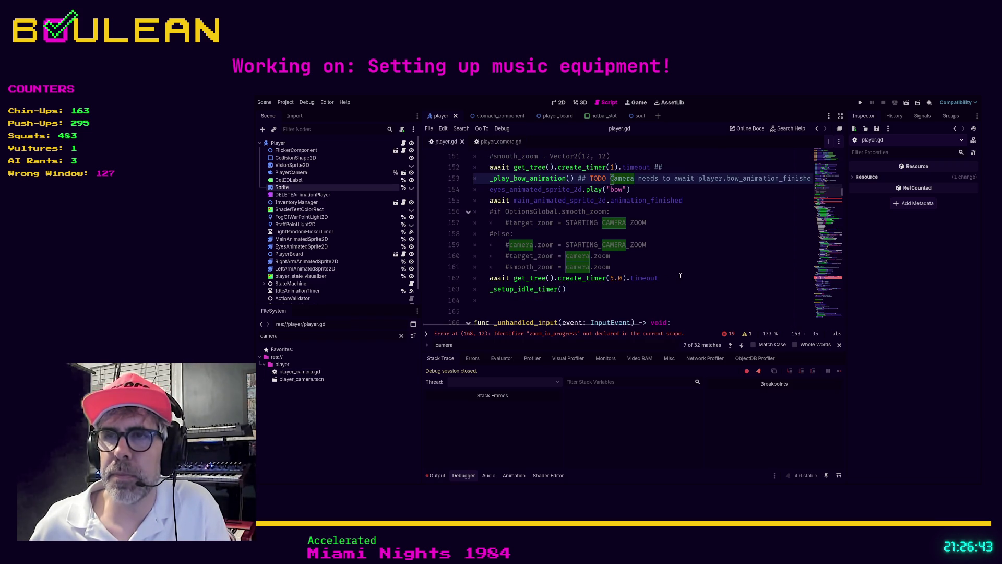
Search player.gd for 'camera' and step through the matches to the _process smooth-zoom block
click(653, 278)
key(Home)
key(ctrl+shift+Right)
key(ctrl+shift+Right)
key(ctrl+shift+Right)
click(598, 289)
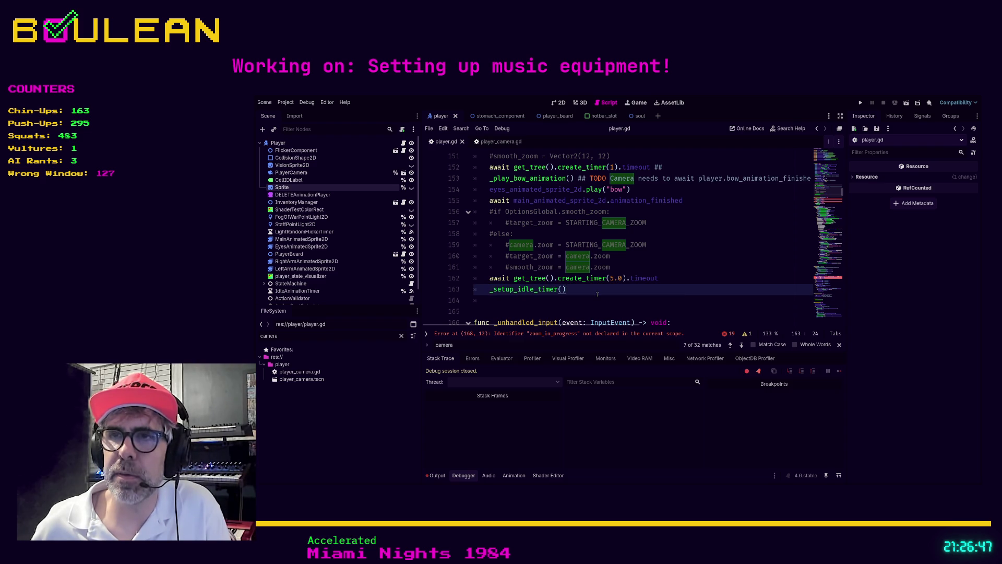
key(ctrl+f)
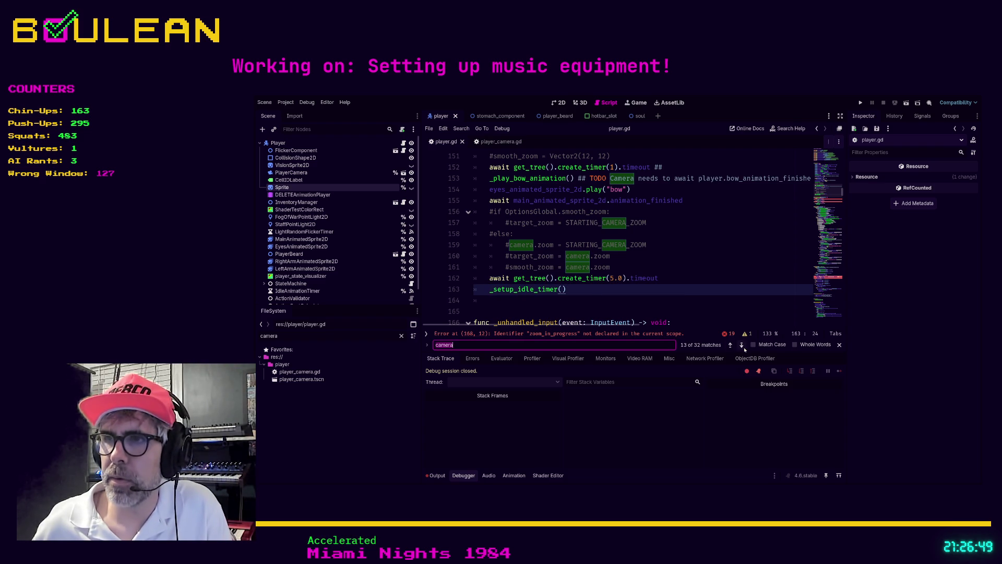
click(566, 288)
shift+click(463, 281)
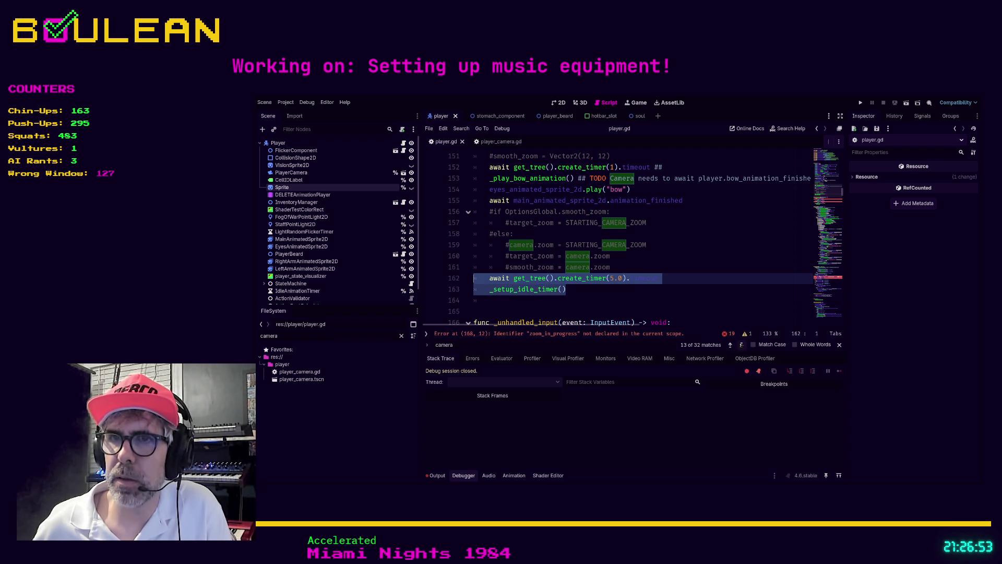
click(741, 345)
click(646, 243)
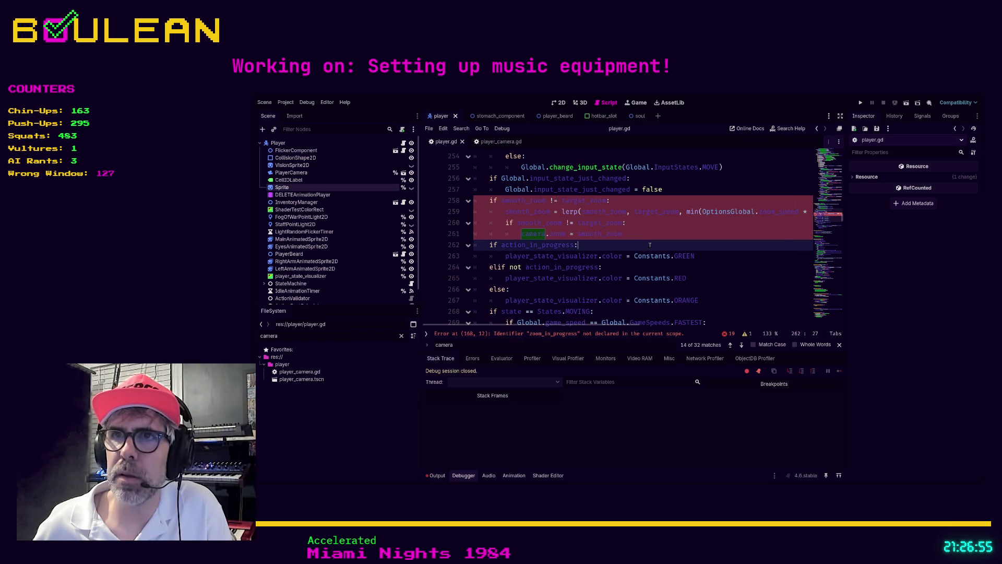
scroll(649, 245, up, 3)
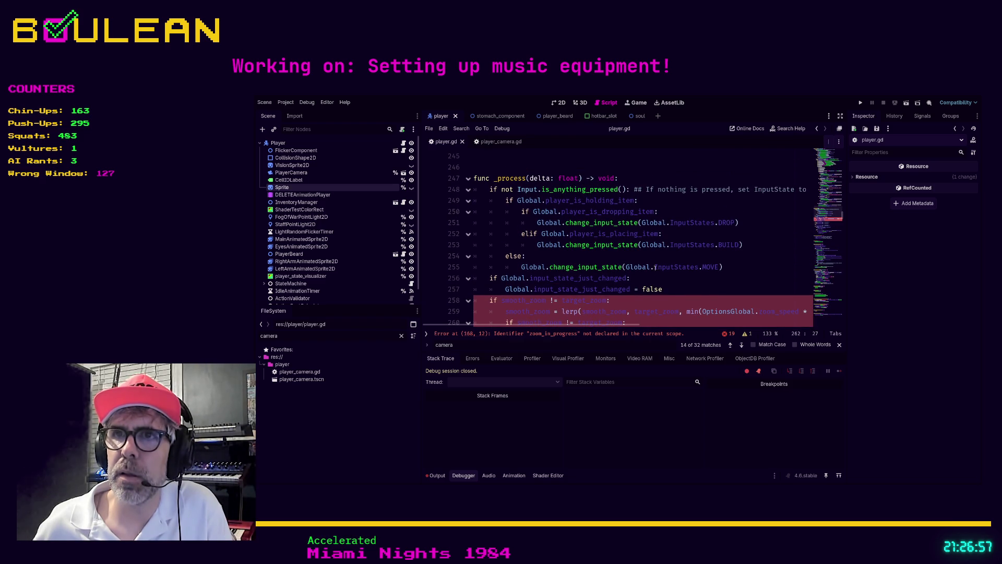
scroll(618, 246, down, 2)
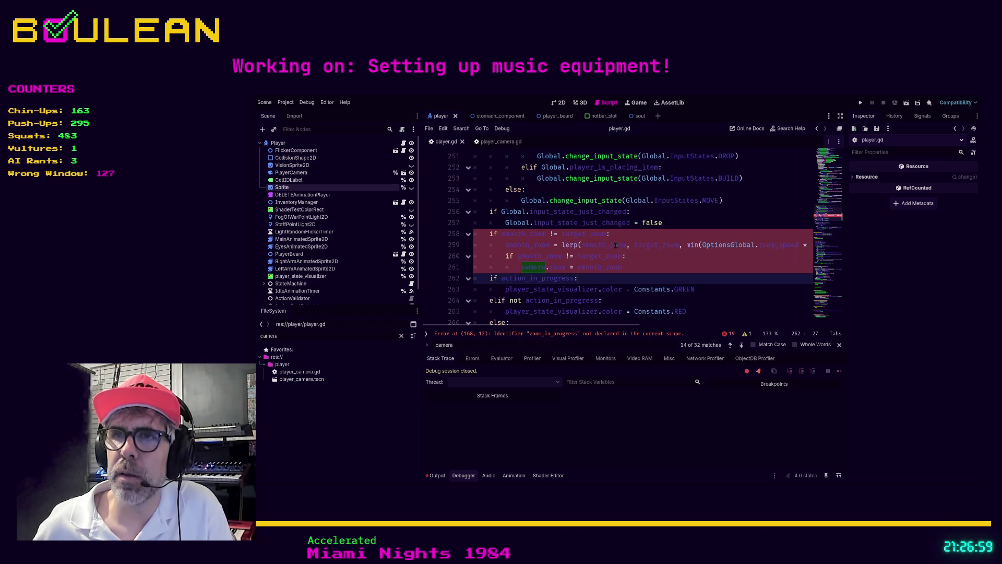
Comment out the smooth-zoom lerp block at lines 258–261 of player.gd
click(623, 268)
mouse_move(643, 270)
mouse_down()
mouse_move(568, 267)
mouse_move(450, 238)
mouse_up()
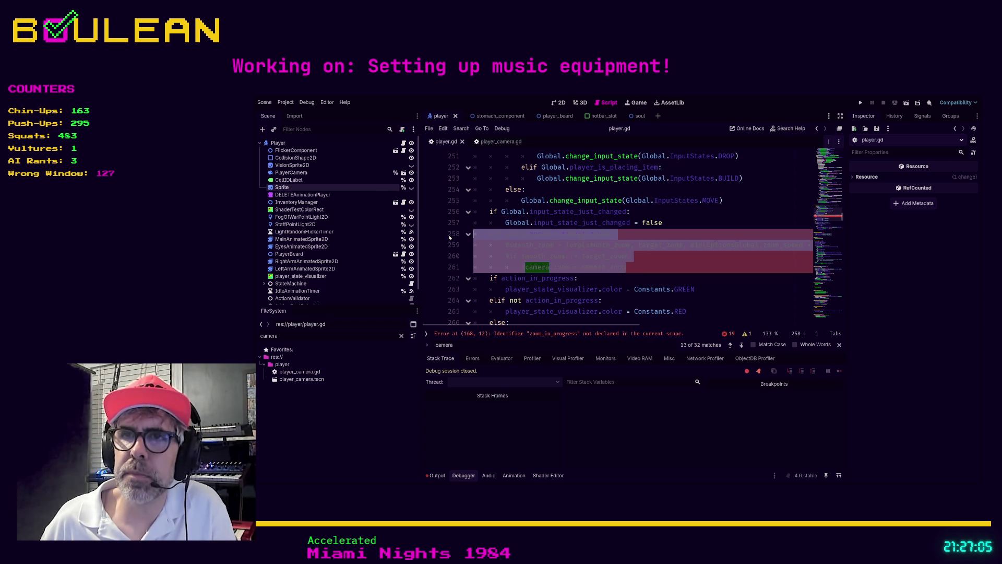
key(ctrl+k)
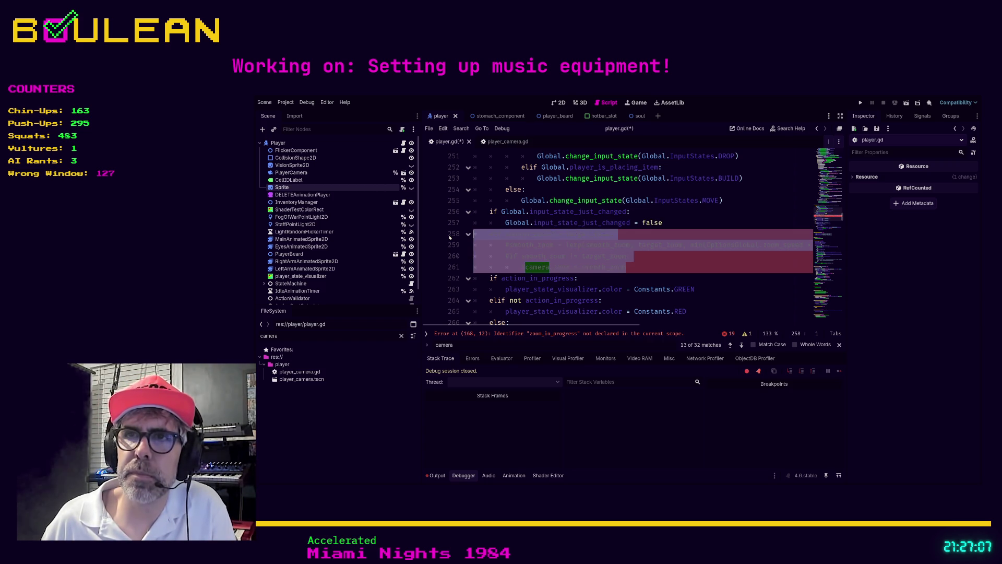
scroll(470, 230, up, 2)
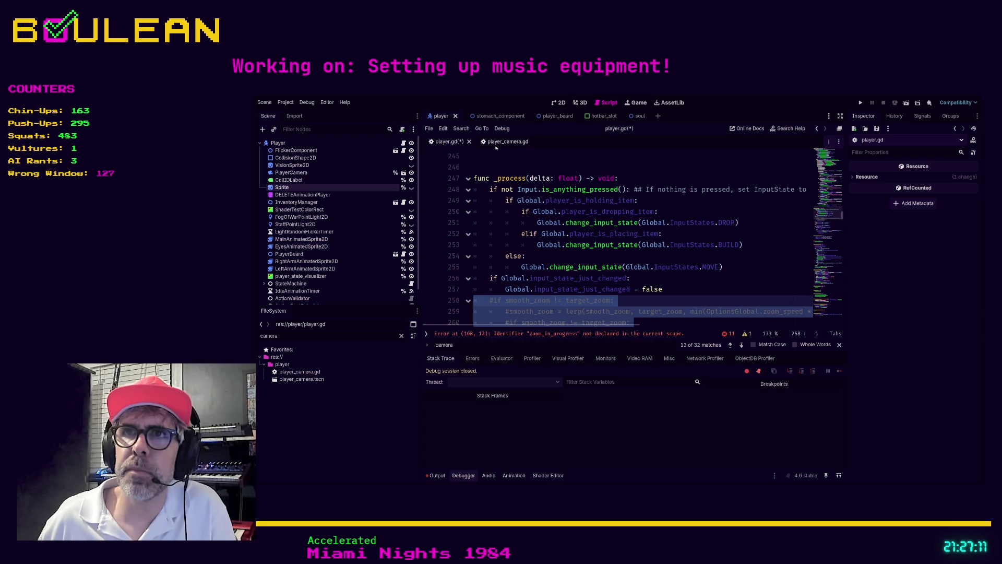
click(505, 142)
Add a _process function header below the else block in player_camera.gd
scroll(498, 242, up, 3)
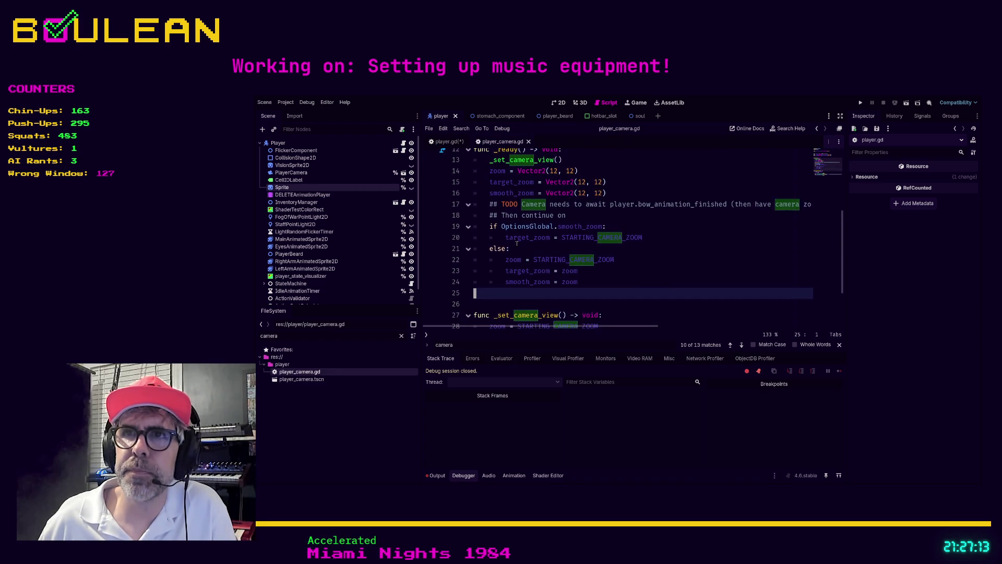
scroll(509, 243, down, 2)
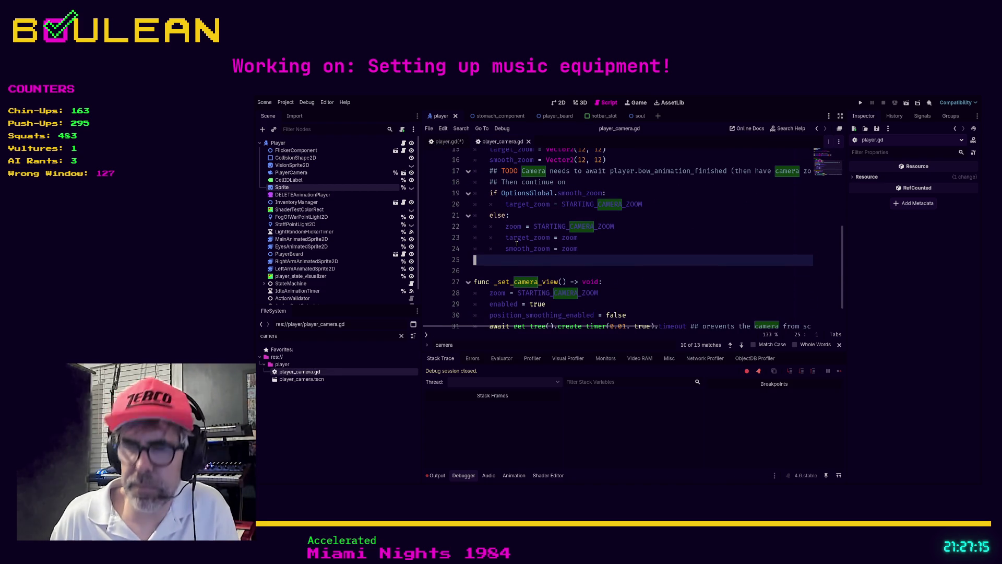
key(Return)
text(_process)
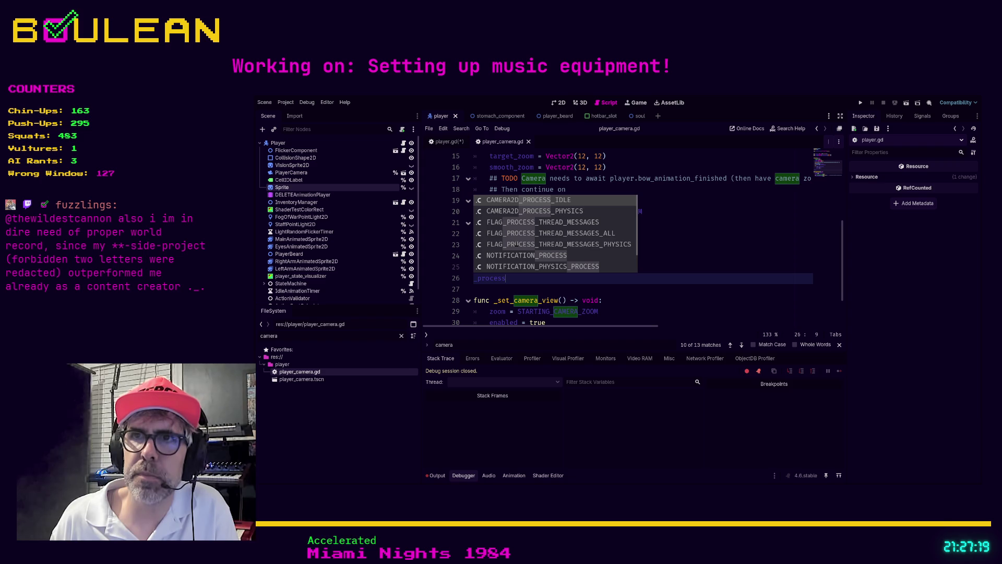
key(BackSpace)
key(BackSpace)
key(BackSpace)
text(fun c_)
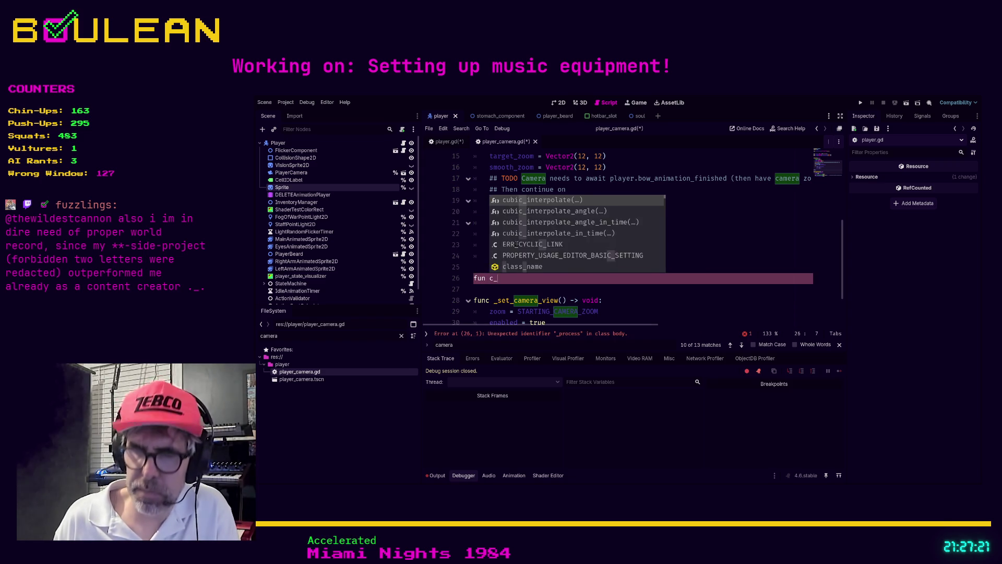
text(proces)
key(BackSpace)
key(BackSpace)
key(BackSpace)
text(process)
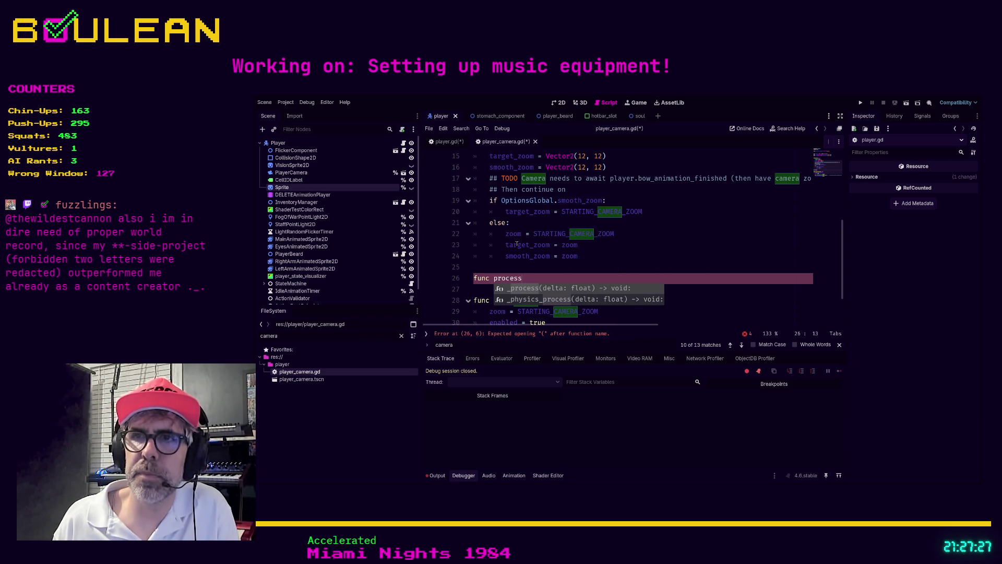
key(Return)
key(Return)
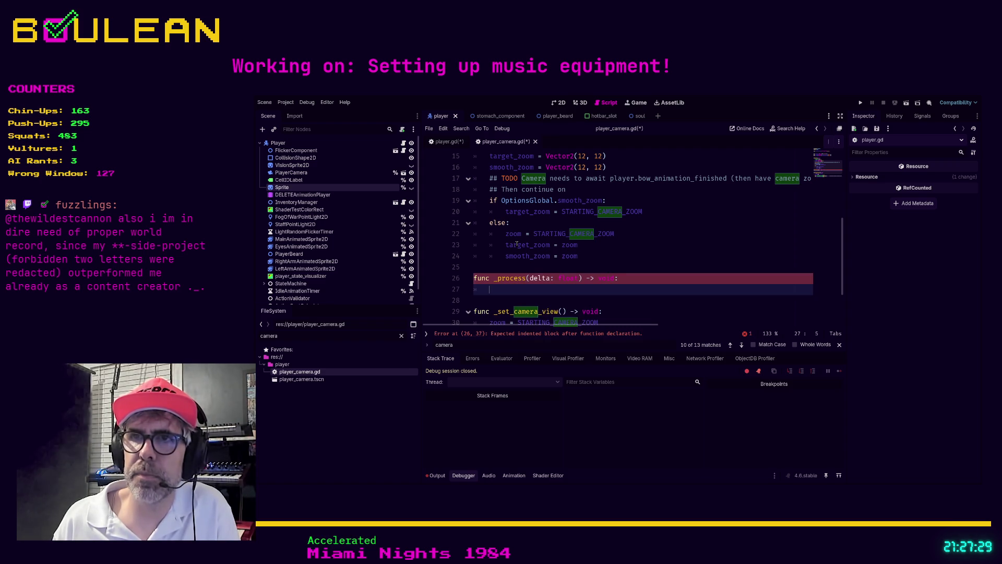
Paste the lerp block into _process, drop 'camera.' on line 30, and save
key(ctrl+v)
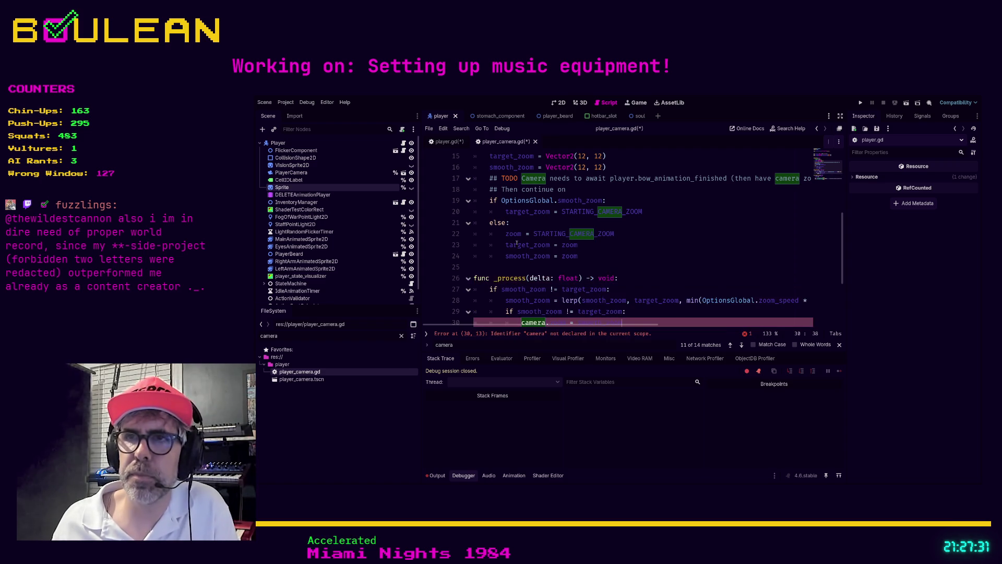
scroll(517, 244, down, 3)
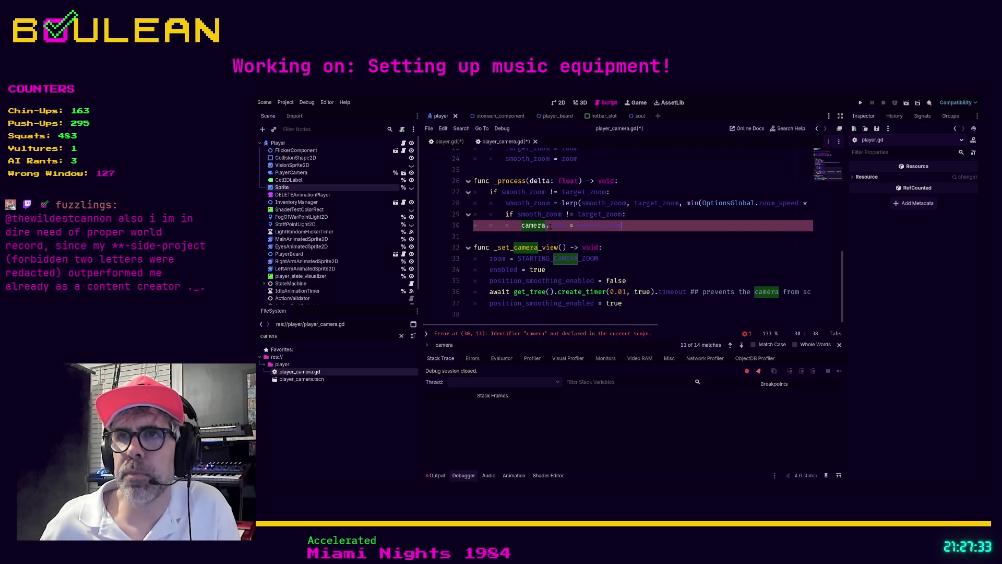
drag(550, 226, 549, 215)
click(551, 235)
key(BackSpace)
key(BackSpace)
key(BackSpace)
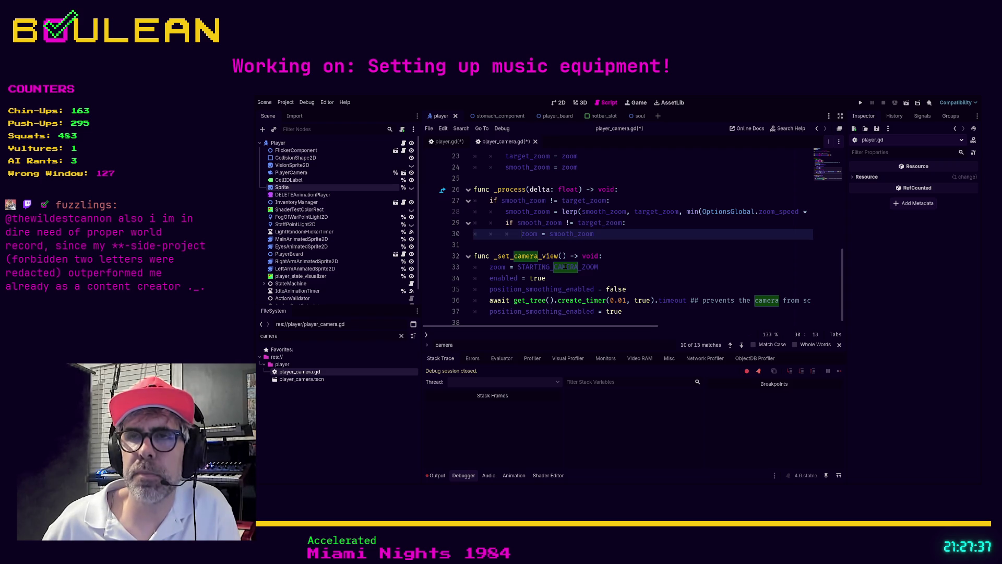
key(Down)
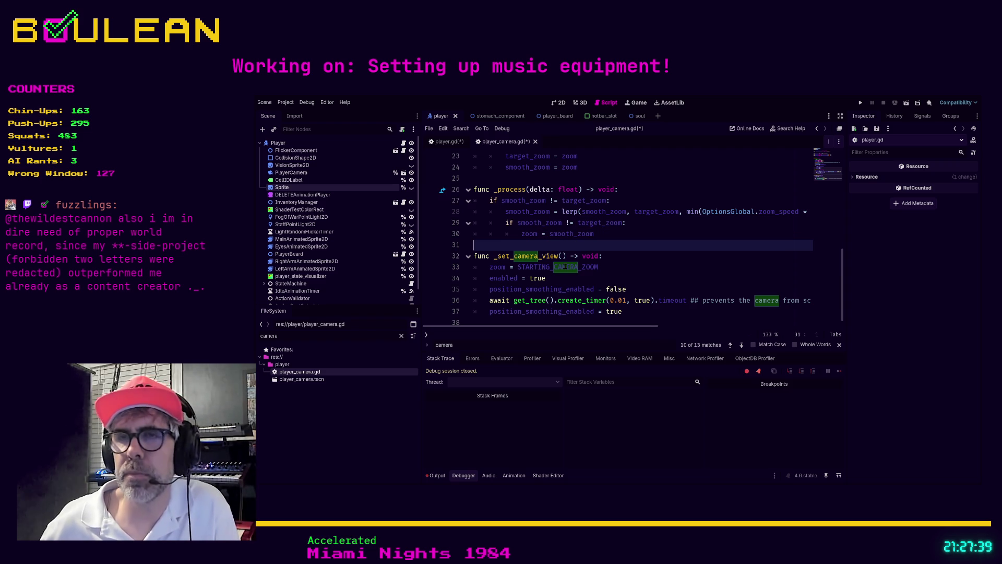
key(ctrl+s)
key(Escape)
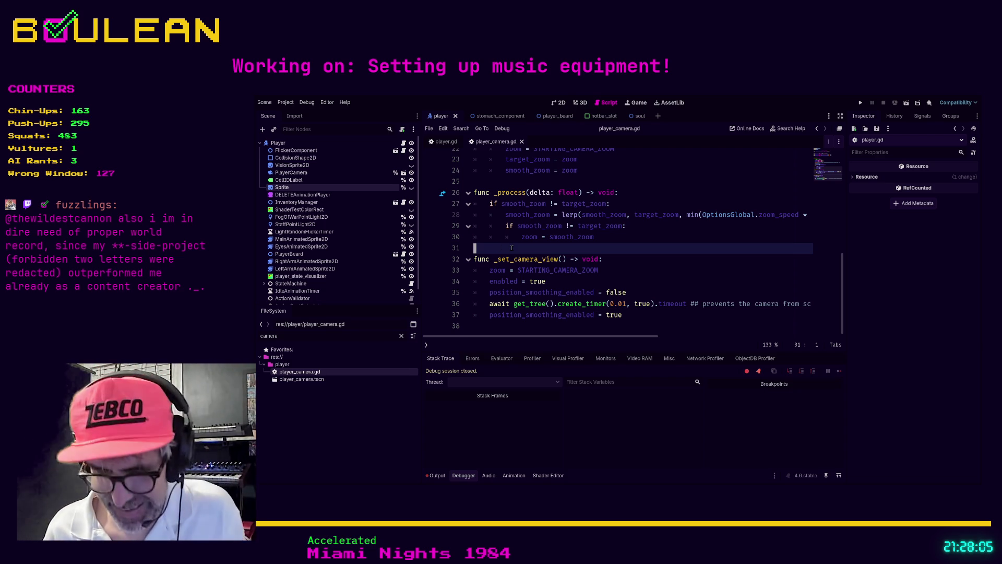
Add blank lines before _process and _set_camera_view, save player_camera.gd, and go back to player.gd
scroll(512, 248, up, 1)
key(Return)
key(Up)
key(Up)
key(Up)
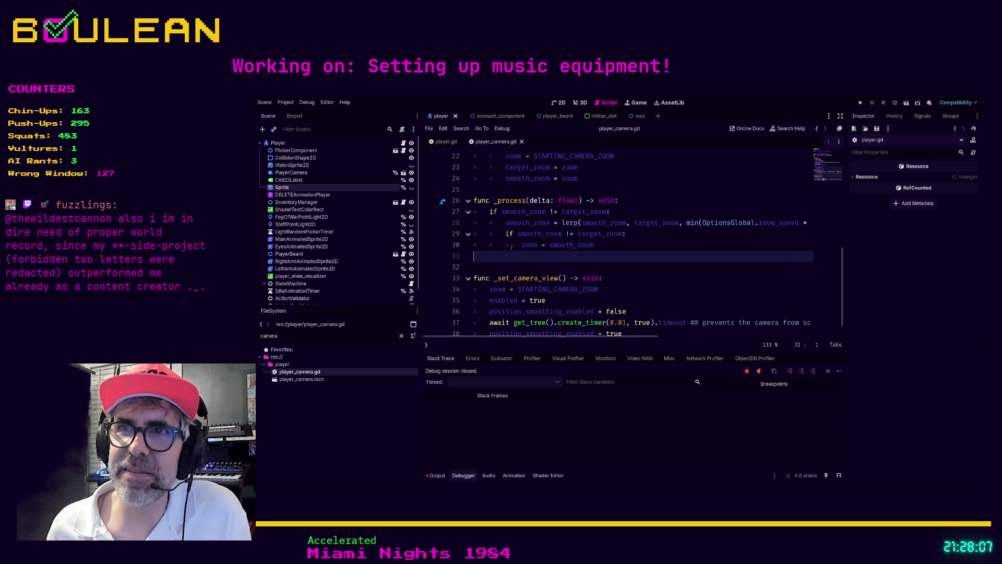
key(Return)
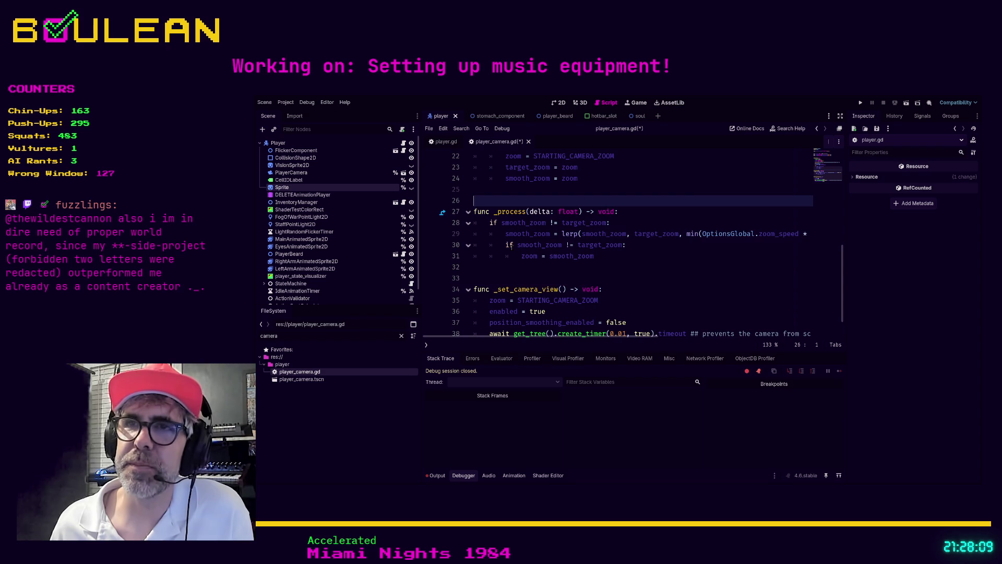
scroll(511, 247, up, 4)
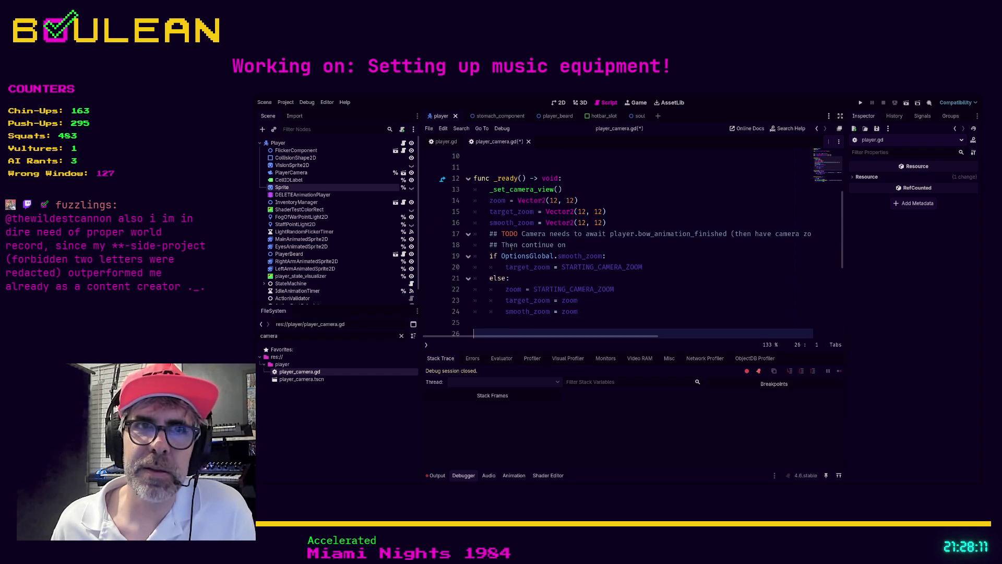
scroll(501, 240, up, 2)
click(486, 232)
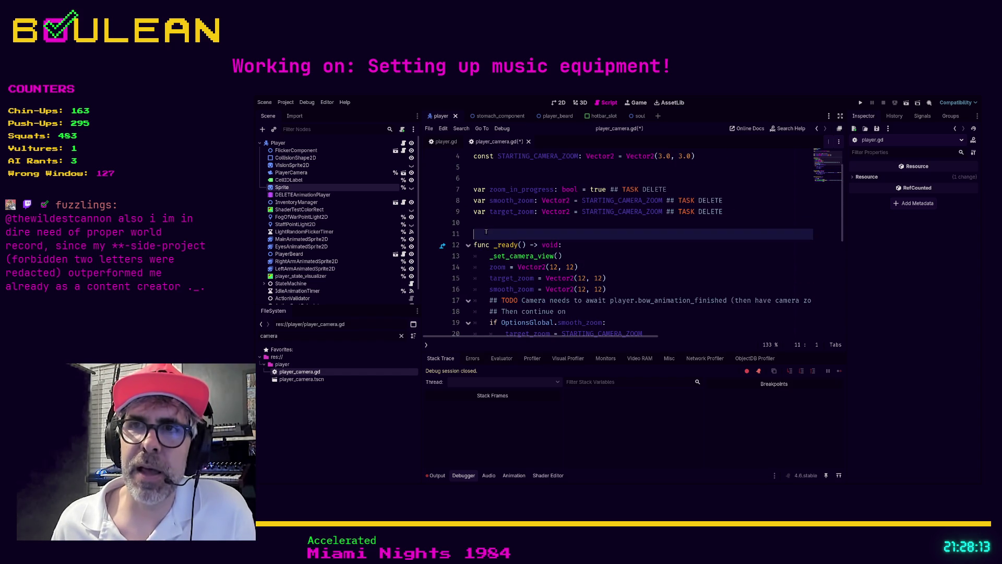
key(ctrl+s)
key(alt+Left)
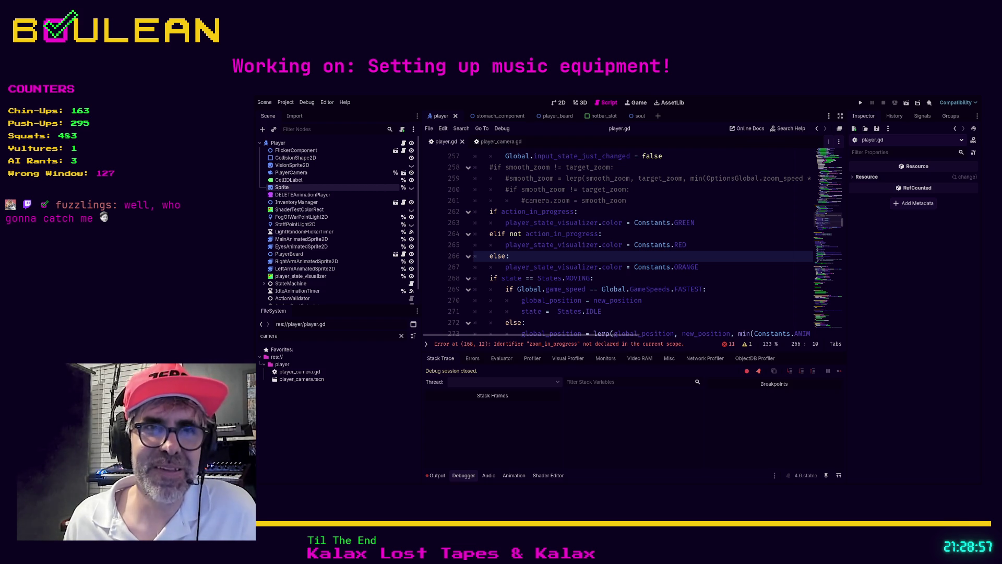
Search player.gd for 'camera' and jump to the _set_camera_view function
click(627, 322)
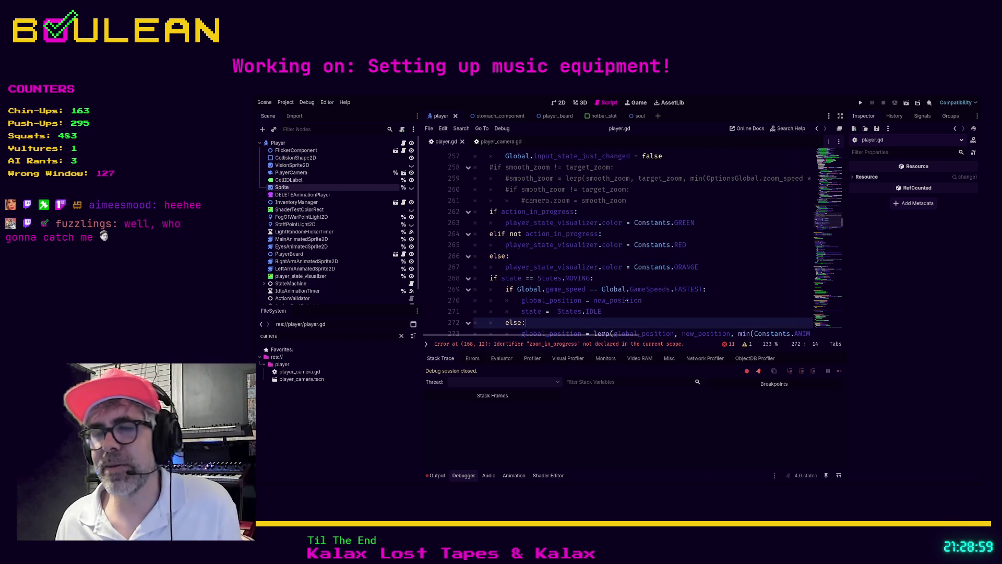
scroll(627, 302, down, 3)
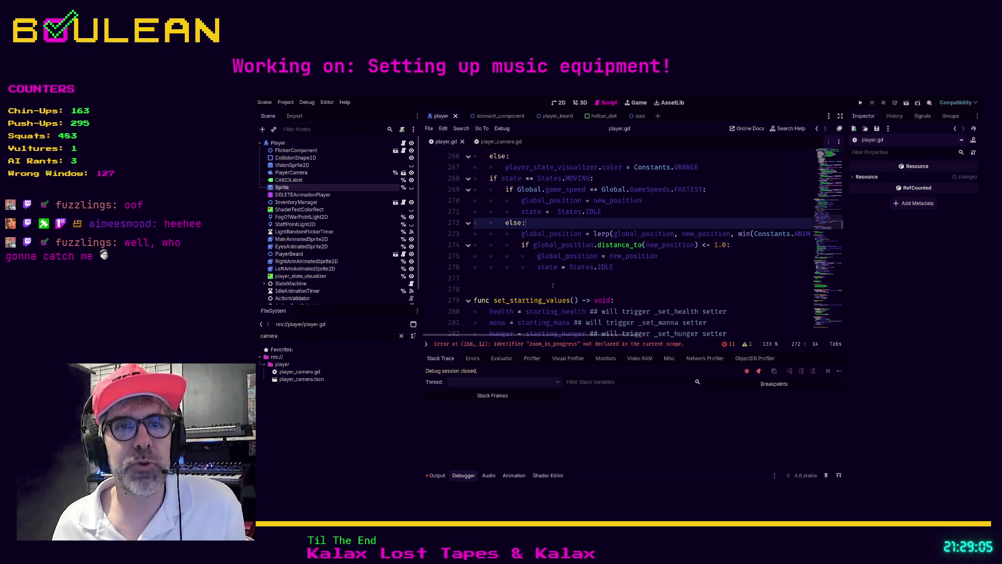
click(530, 282)
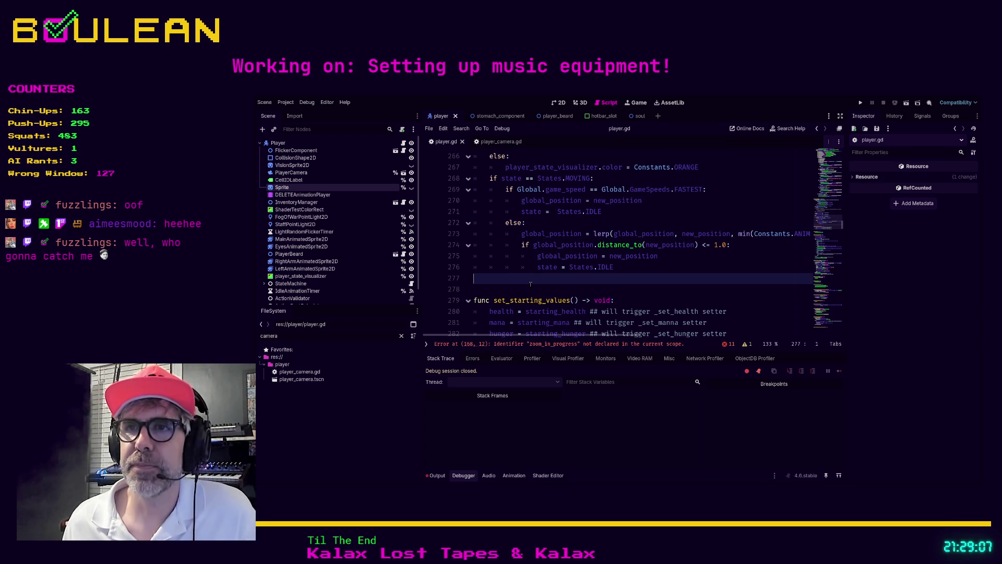
key(ctrl+f)
key(BackSpace)
text(camer)
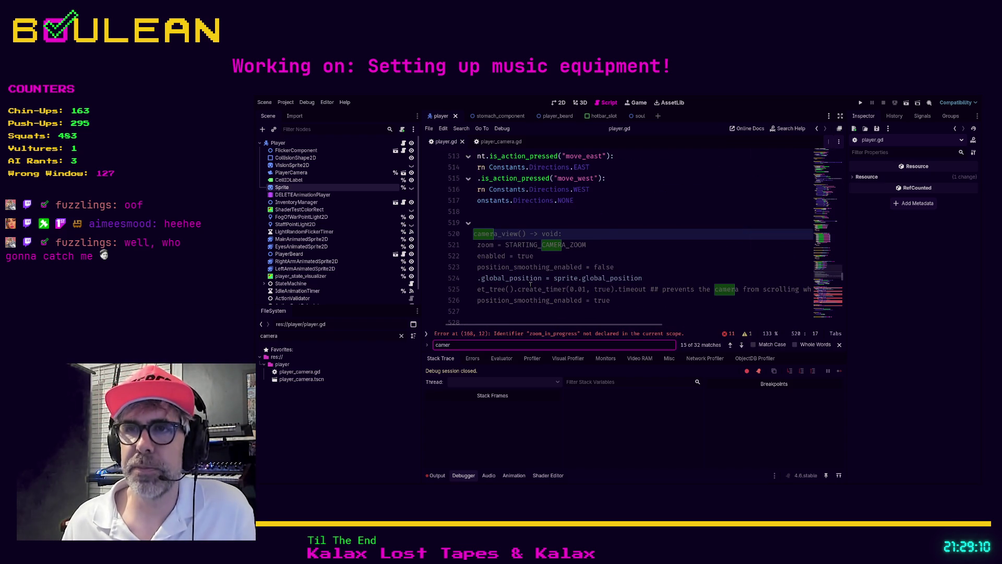
text(a)
key(Return)
key(Return)
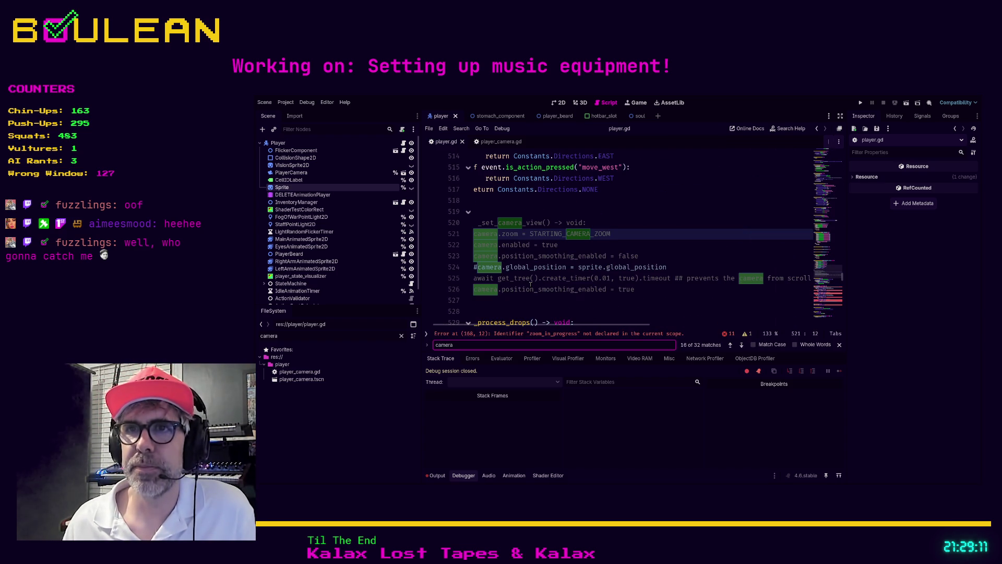
key(Return)
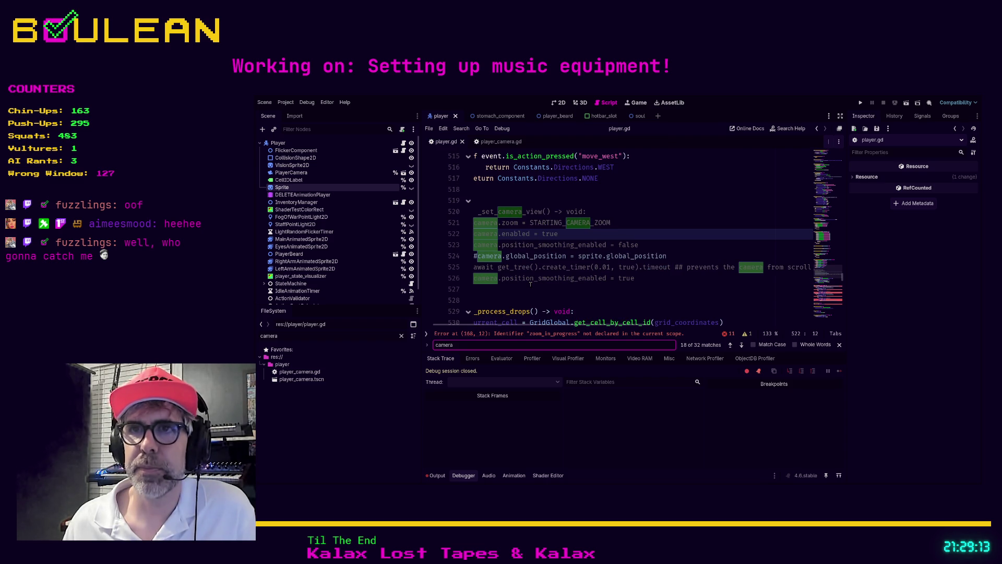
Comment out _set_camera_view at lines 519–526, fix the double # on line 524, and continue through matches
click(540, 268)
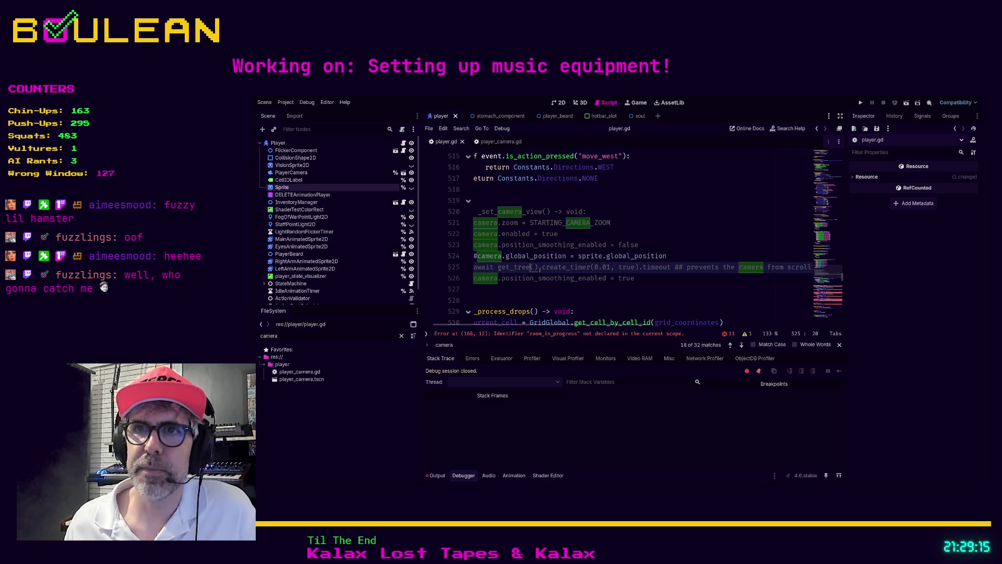
key(shift+Up)
key(shift+Up)
key(shift+Up)
key(ctrl+k)
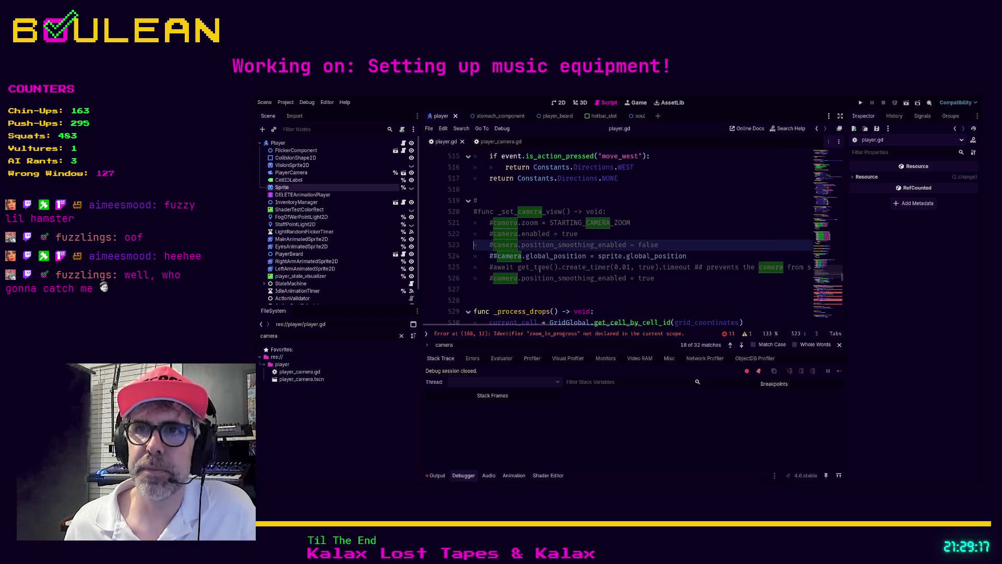
click(493, 256)
key(BackSpace)
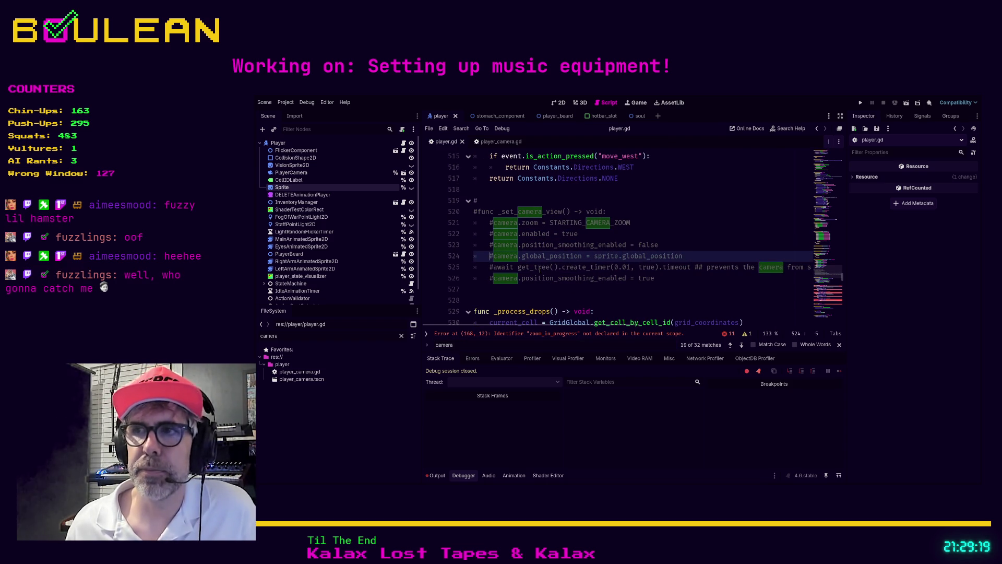
click(740, 345)
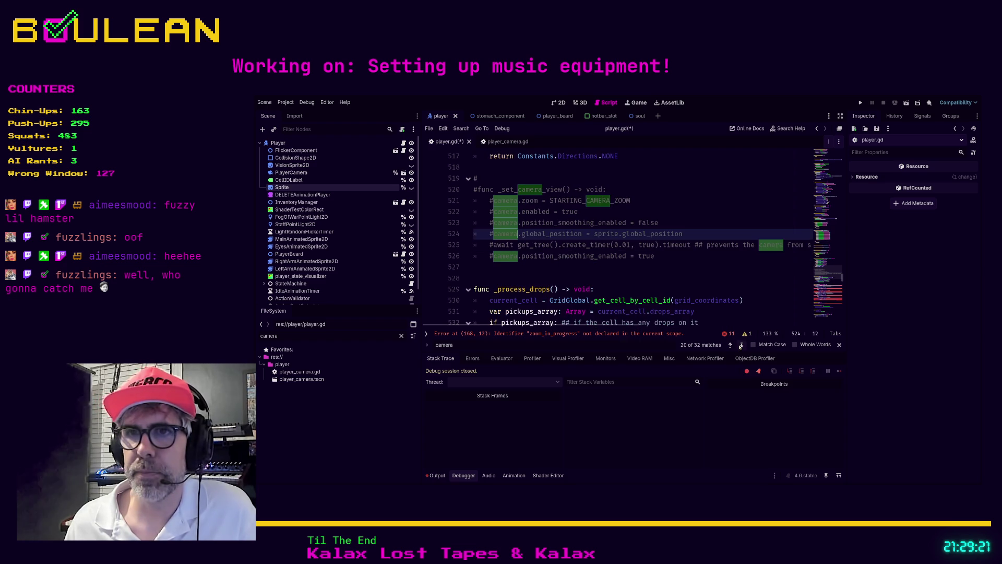
click(740, 345)
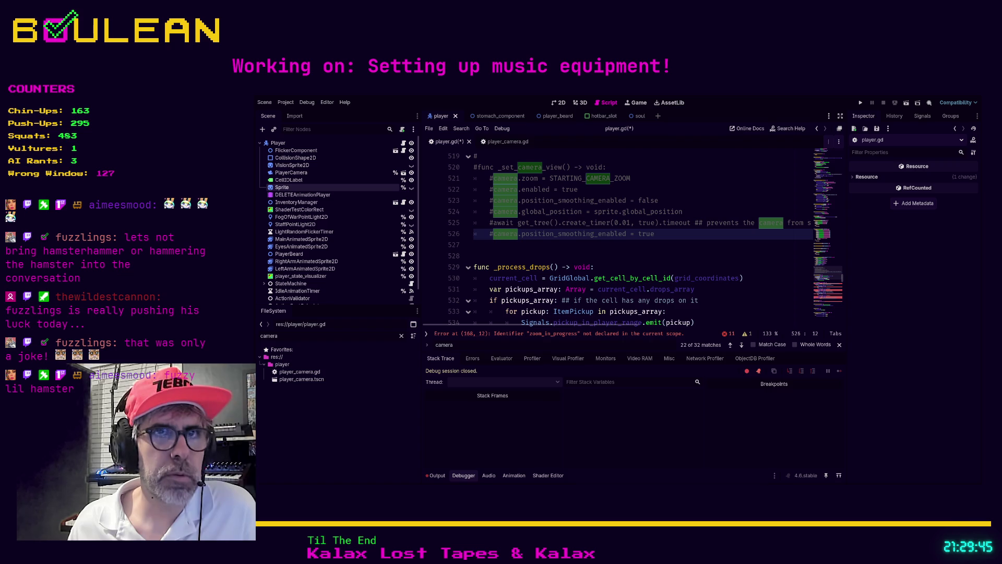
Select the _zoom and _reset_zoom functions at lines 538–561 and cut them out
click(742, 347)
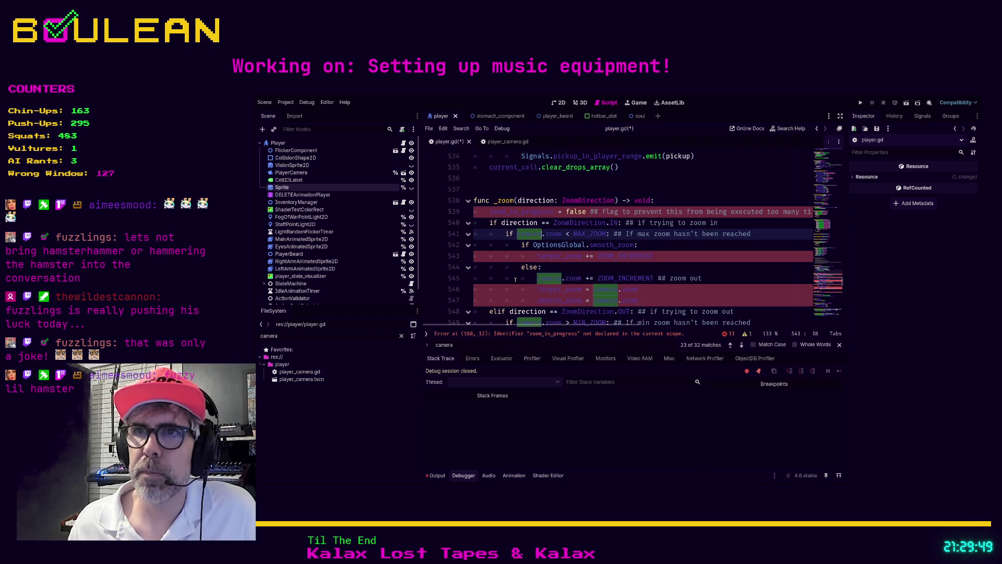
click(494, 278)
scroll(587, 288, down, 4)
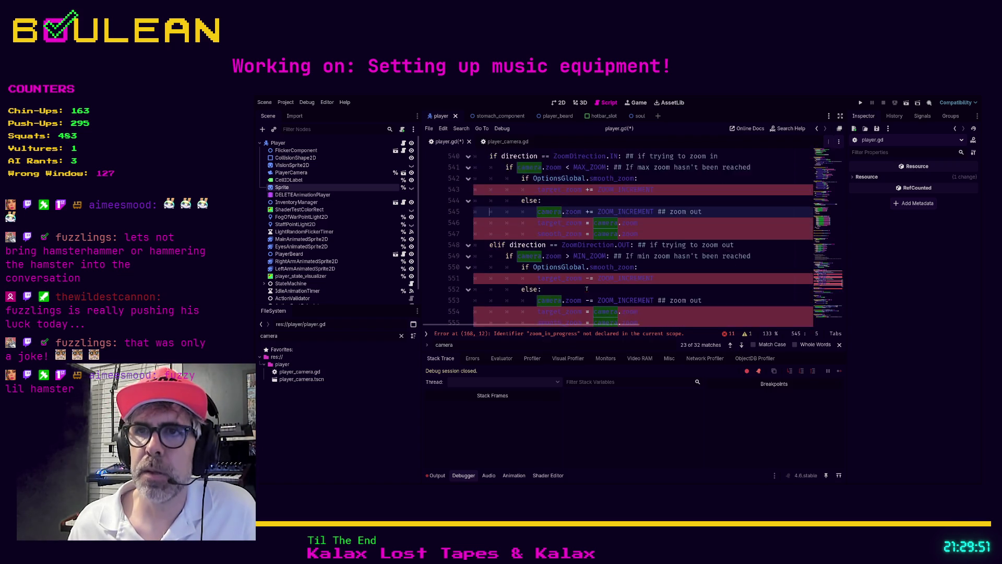
click(578, 282)
scroll(600, 250, down, 3)
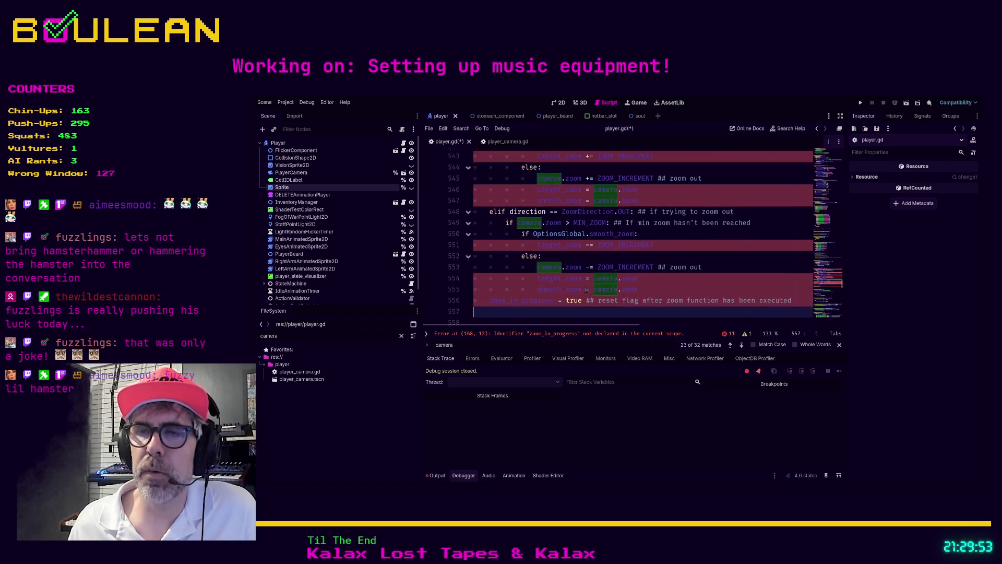
click(626, 222)
scroll(600, 261, up, 6)
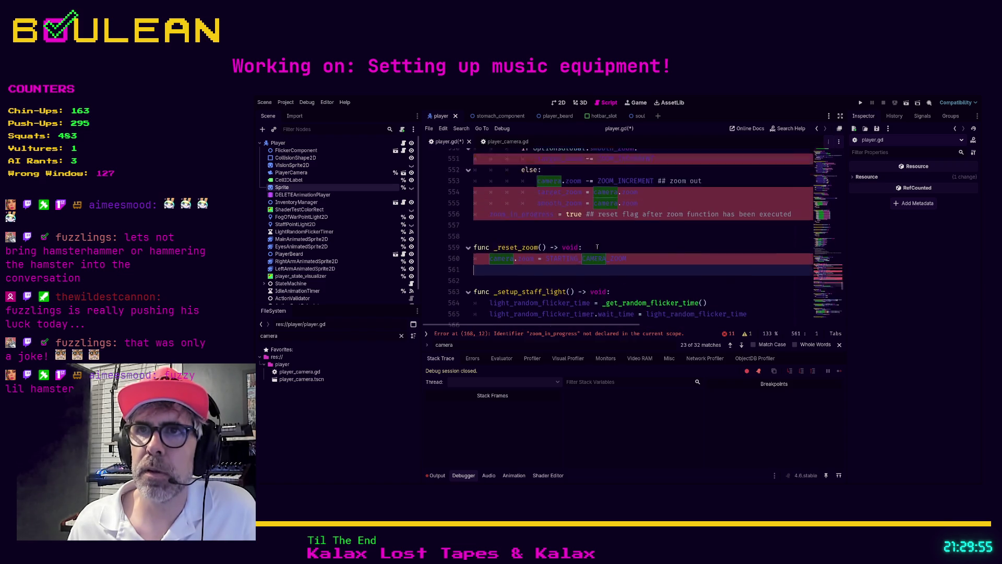
key(shift+Up)
key(shift+Up)
key(shift+Up)
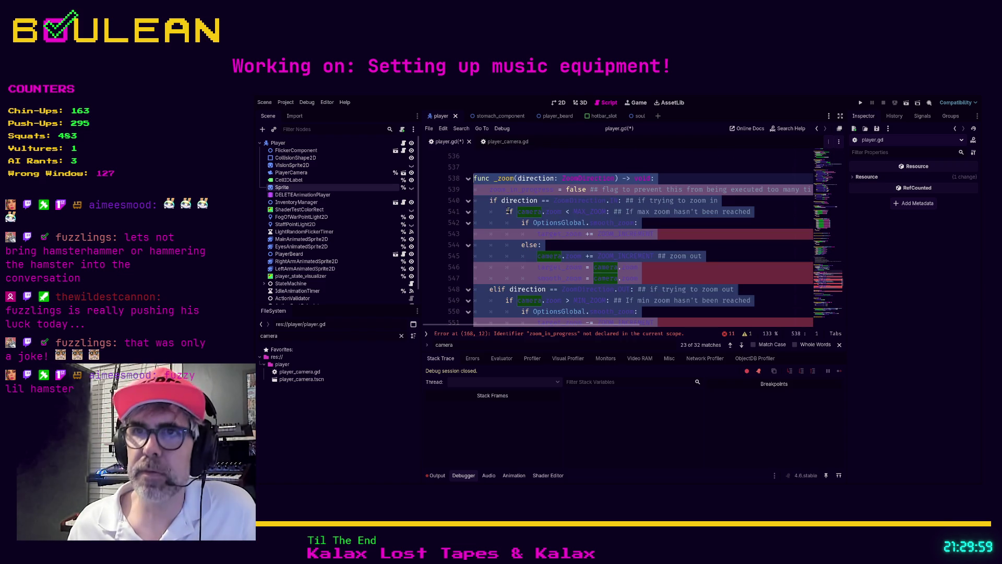
key(Delete)
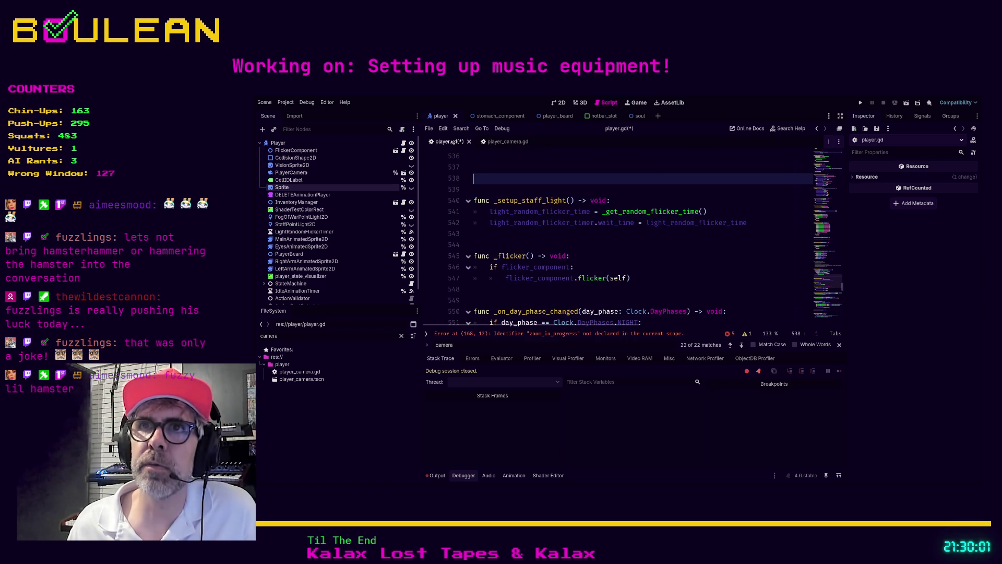
Paste the _zoom and _reset_zoom functions two lines below _set_camera_view in player_camera.gd
click(495, 141)
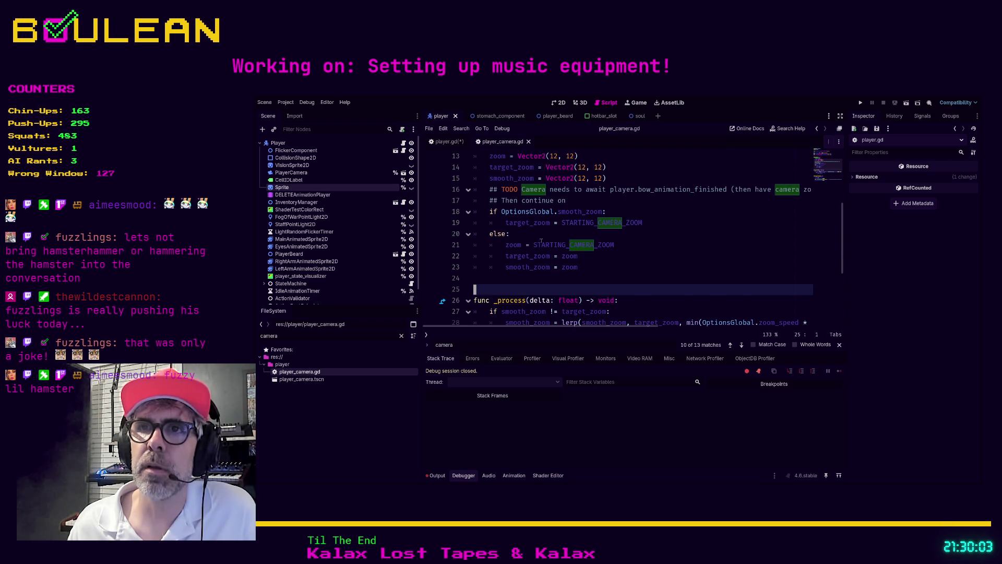
scroll(558, 256, up, 3)
click(547, 313)
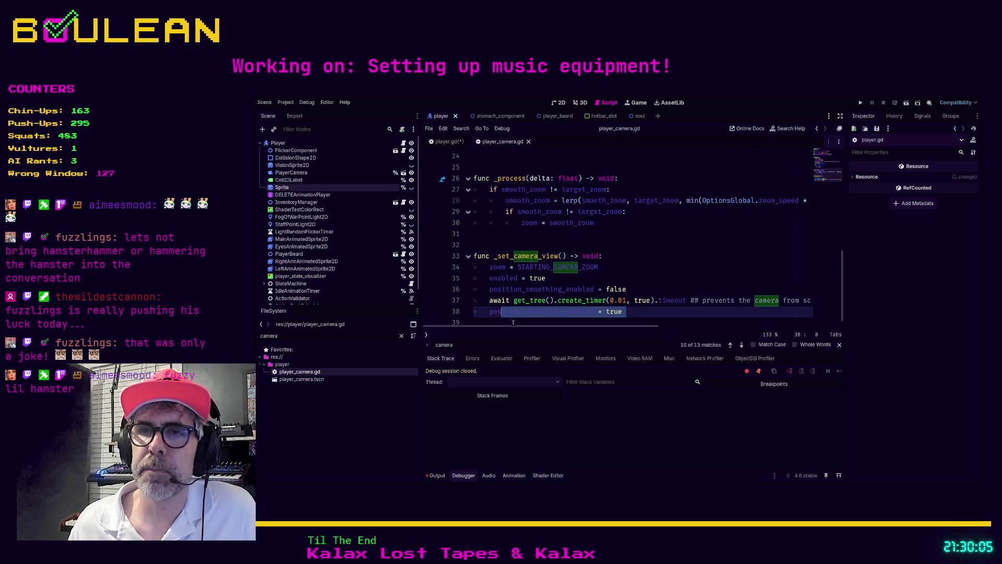
key(Return)
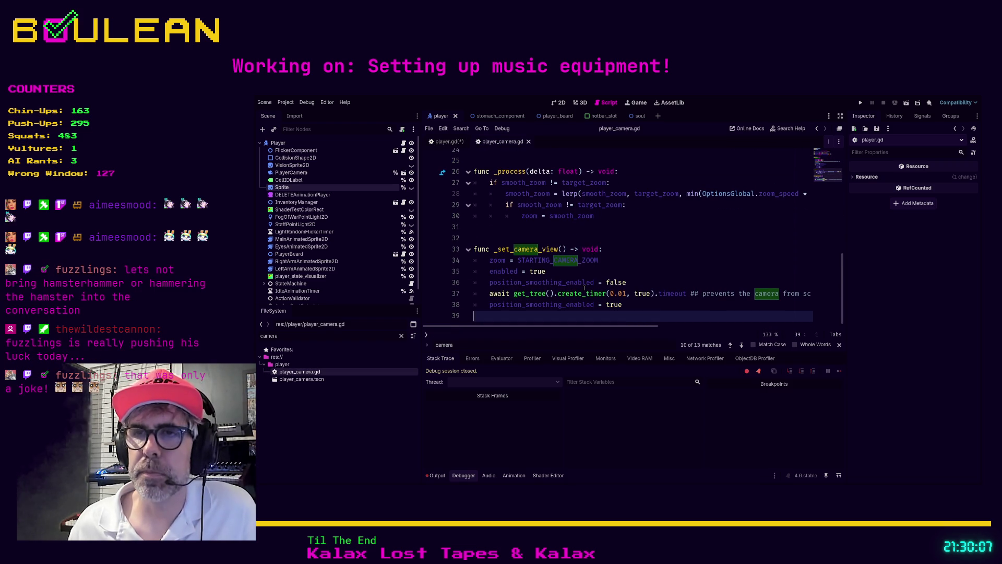
key(Return)
key(ctrl+v)
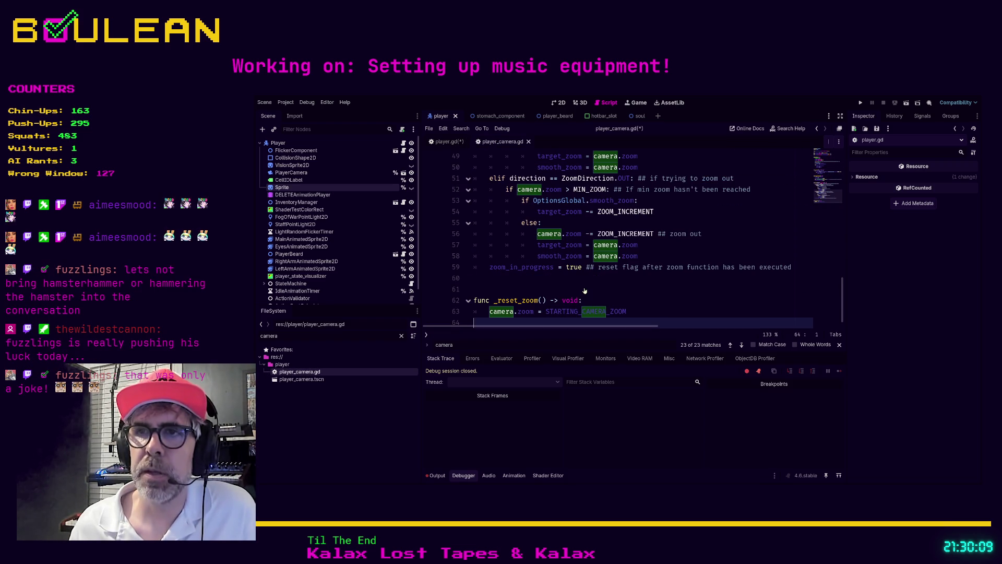
click(518, 293)
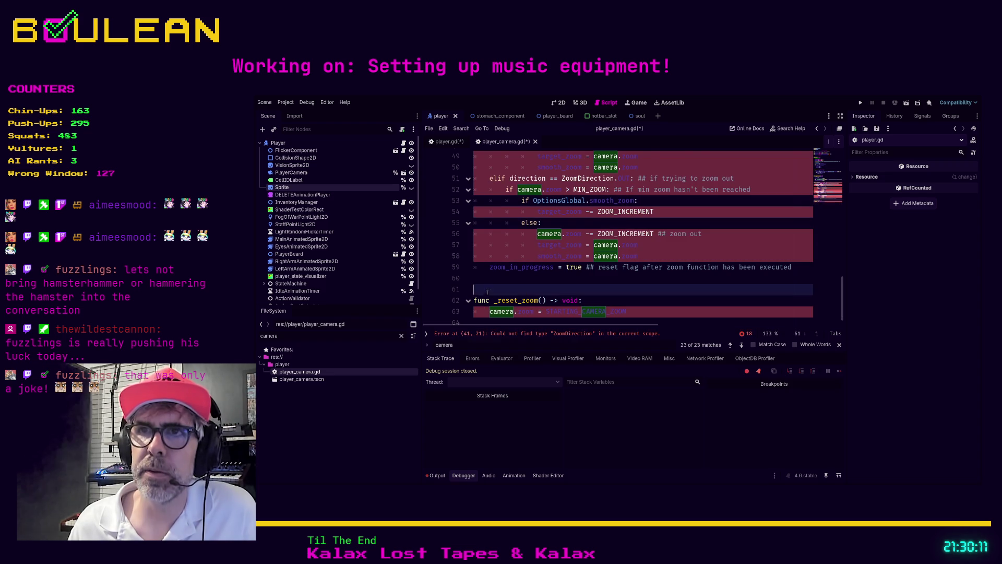
scroll(490, 293, up, 3)
scroll(491, 293, up, 3)
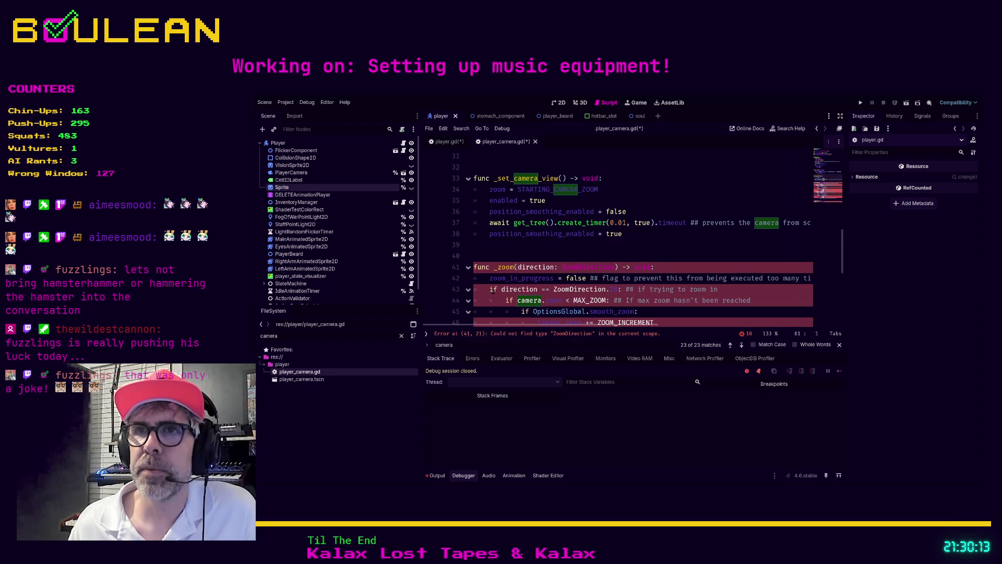
click(494, 246)
key(Down)
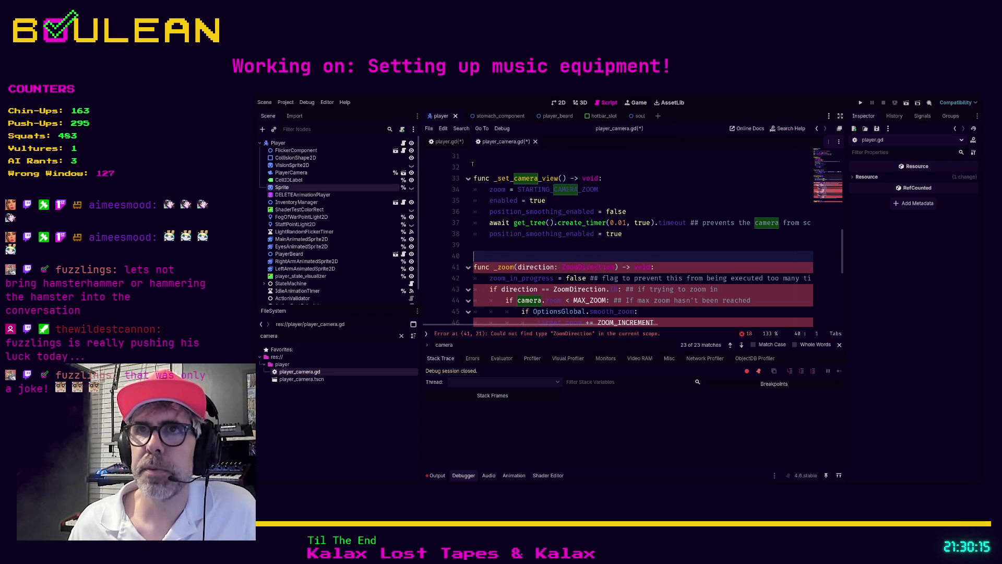
click(445, 145)
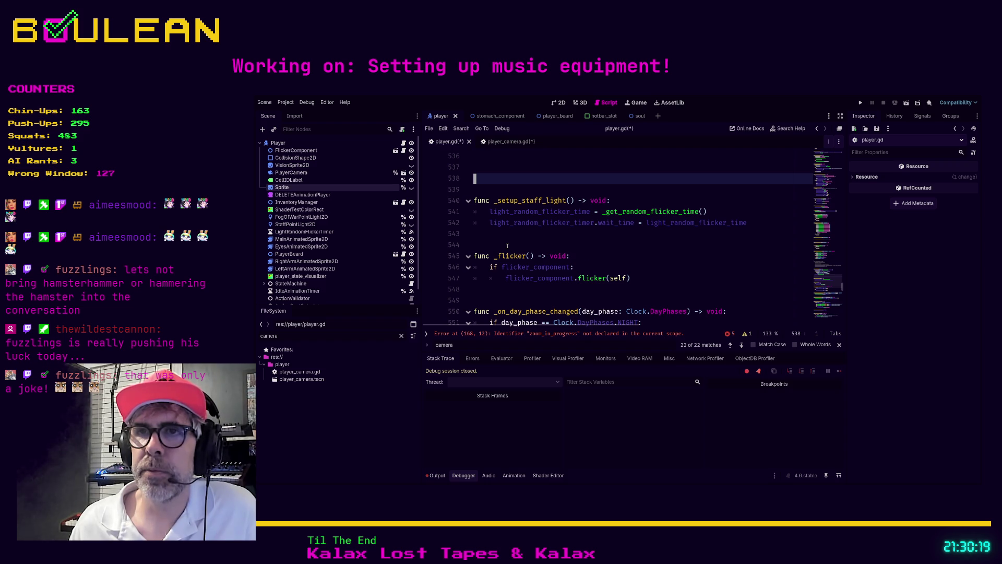
Remove the extra blank lines left behind where the zoom code used to be in player.gd
scroll(507, 245, up, 3)
key(Up)
key(Up)
click(532, 279)
key(BackSpace)
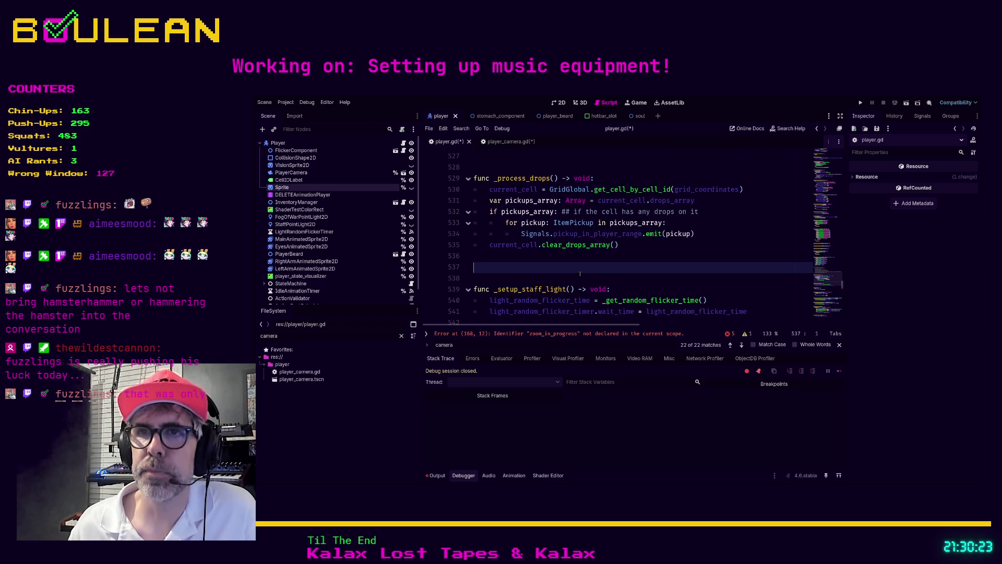
key(BackSpace)
scroll(574, 272, down, 2)
click(497, 255)
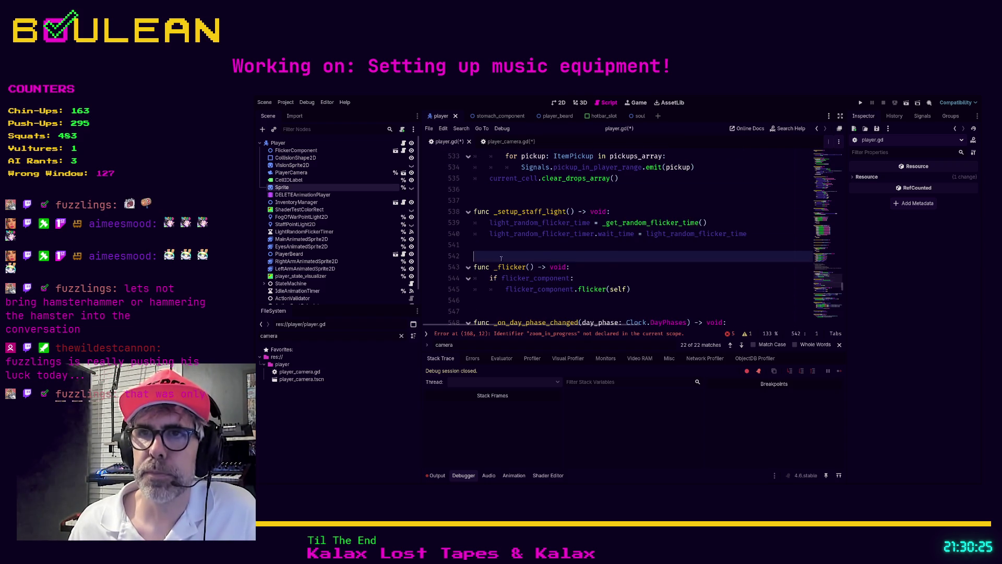
scroll(498, 254, down, 1)
click(509, 267)
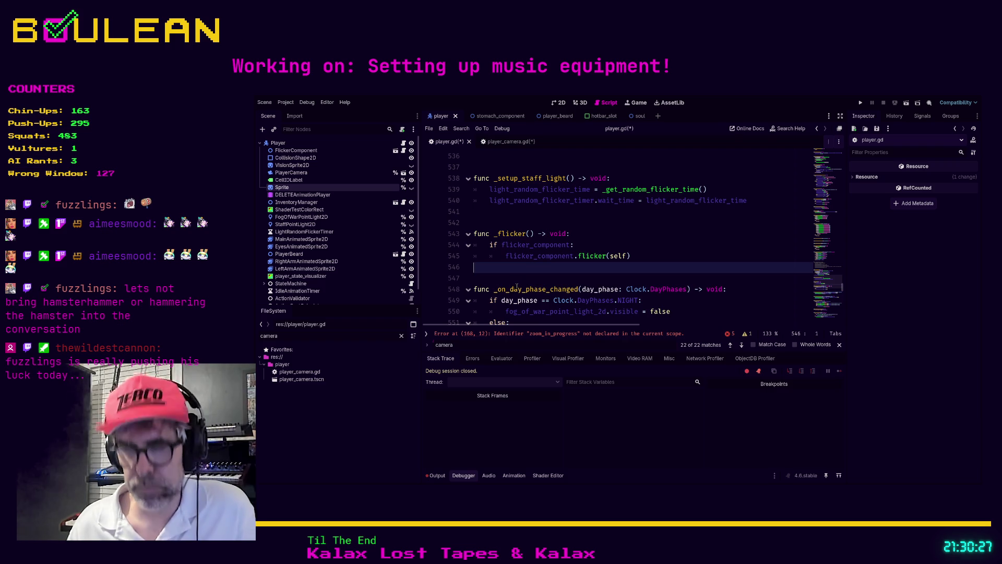
Find the camera lines and delete the commented zoom_in_progress, smooth_zoom and target_zoom variables
key(ctrl+f)
key(BackSpace)
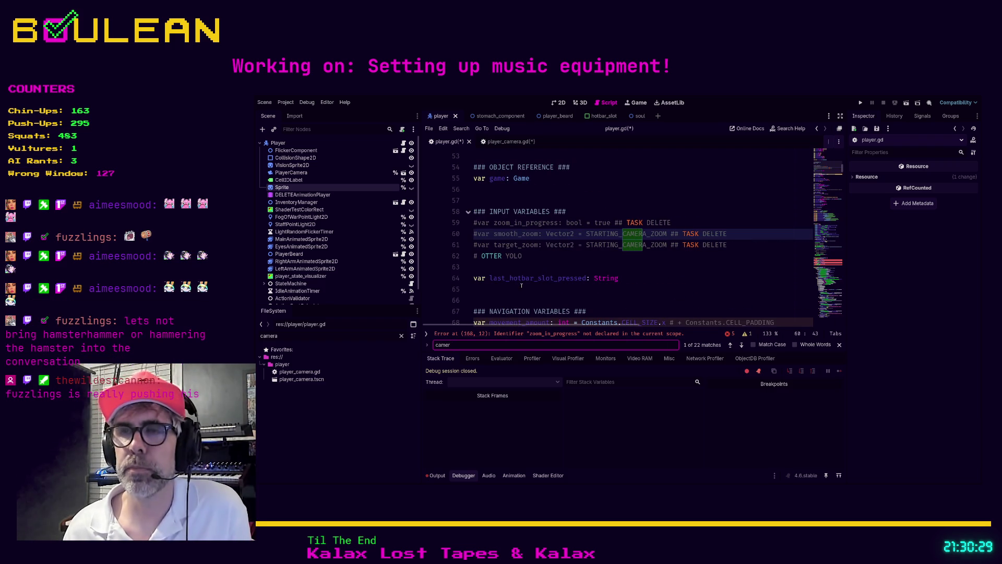
click(746, 245)
key(shift+Home)
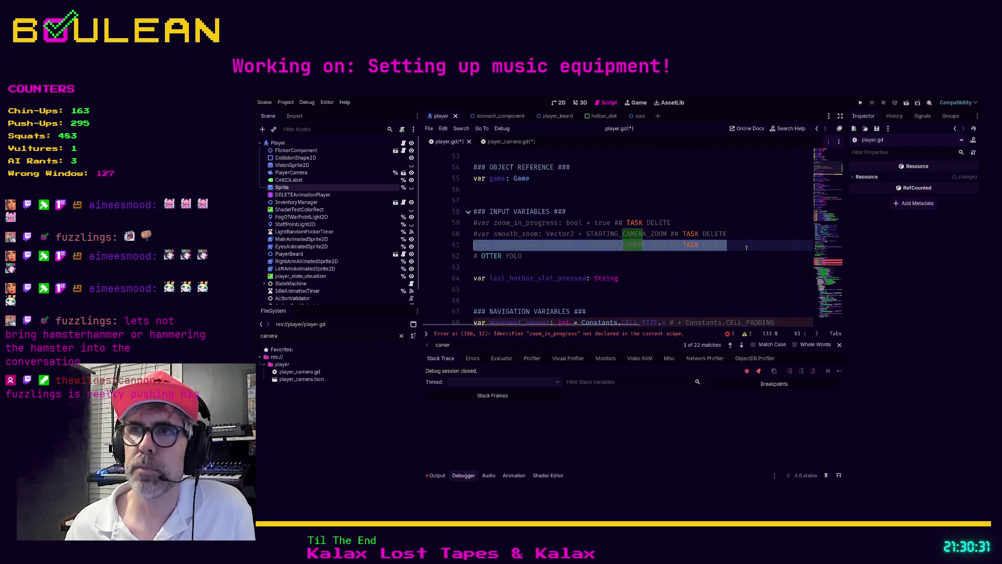
key(shift+Up)
key(shift+Up)
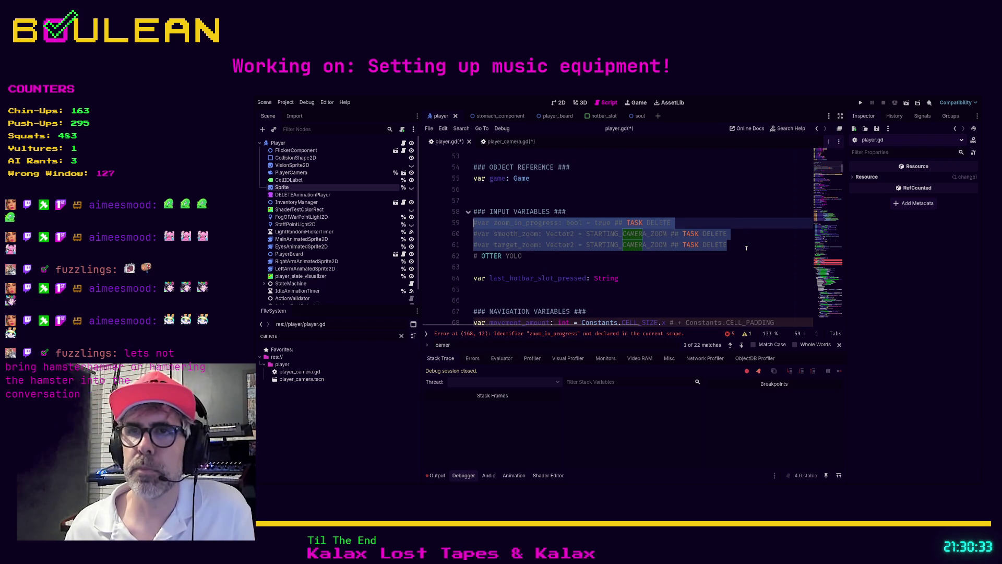
key(Delete)
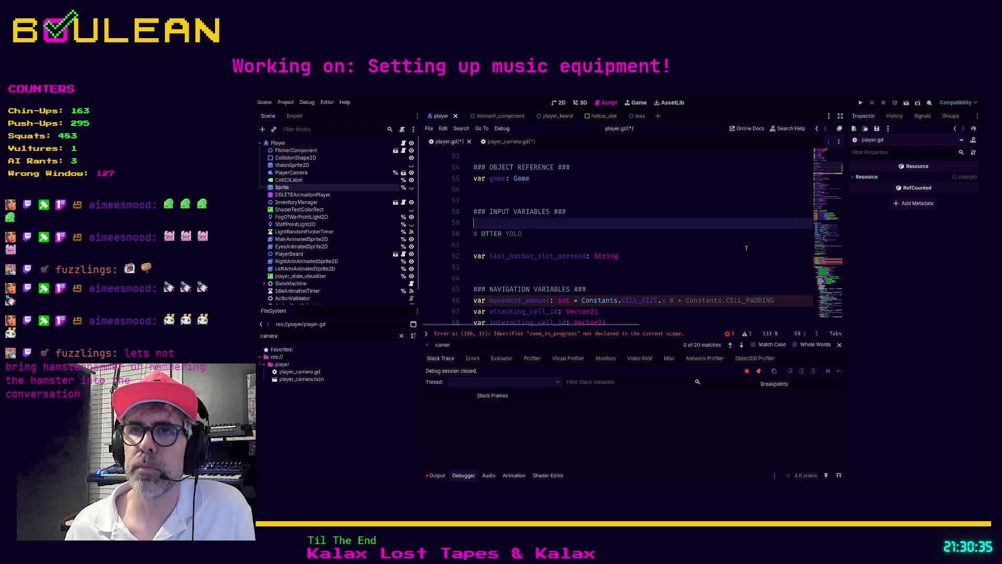
key(Down)
key(End)
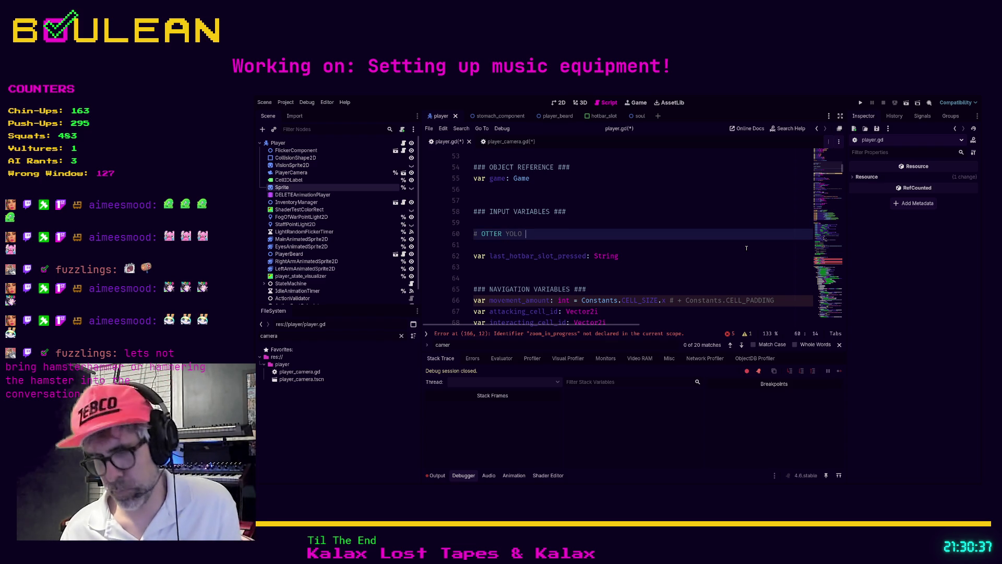
Append 2026-03-12 to the # OTTER YOLO comment under INPUT VARIABLES
text(2026-03-12)
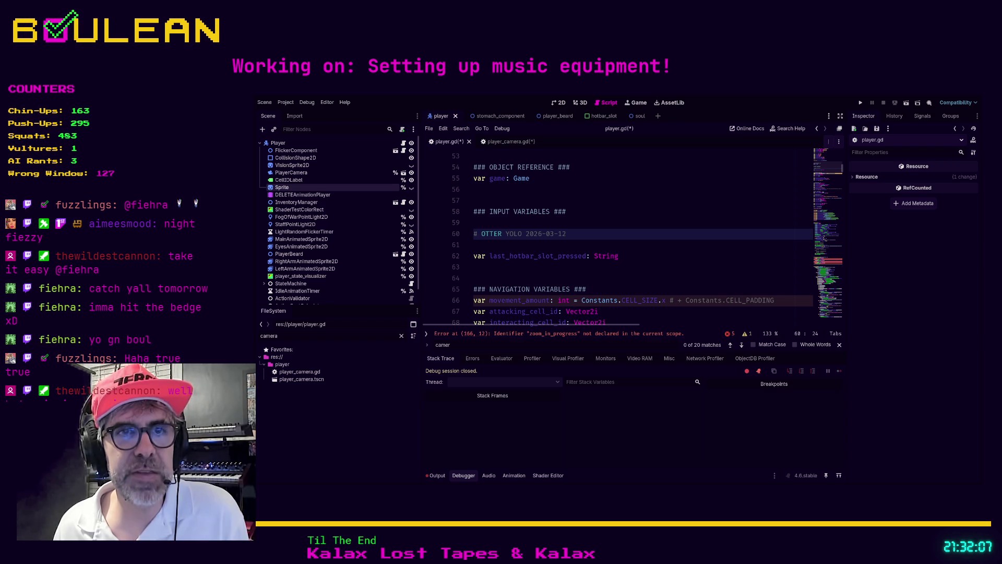
click(586, 278)
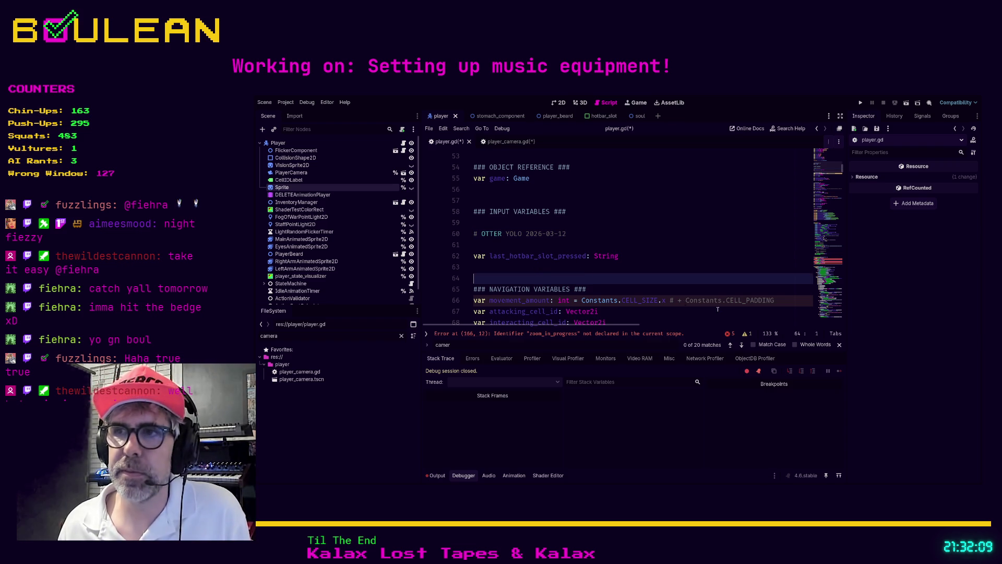
Search for 'camera' and delete the commented sprite declaration and three commented camera zoom lines
key(ctrl+f)
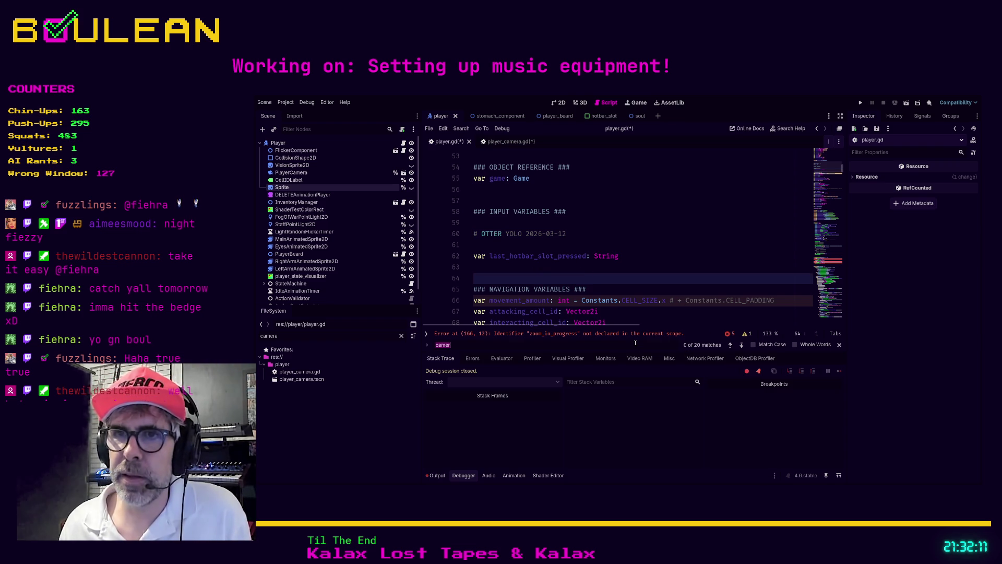
text(camera)
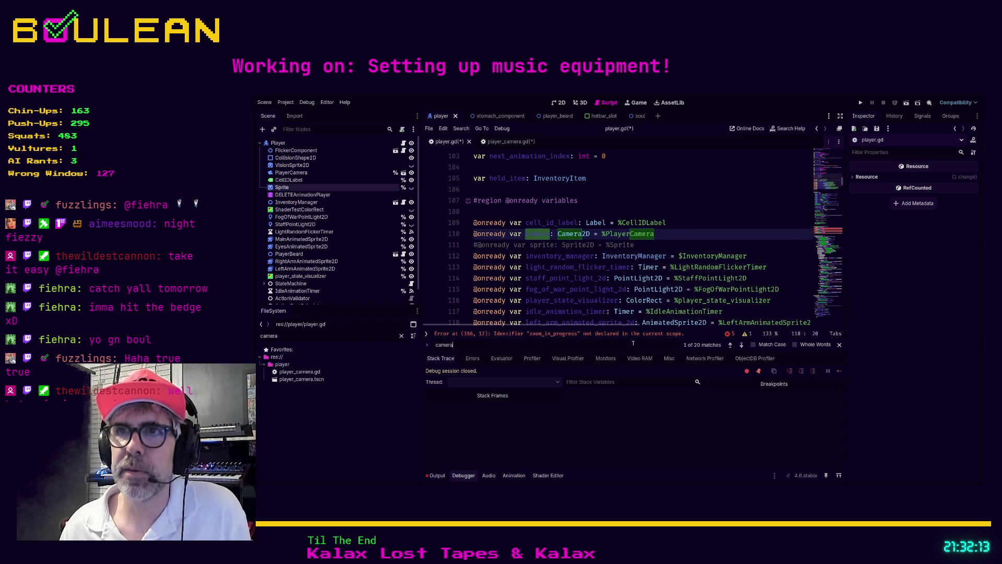
click(669, 241)
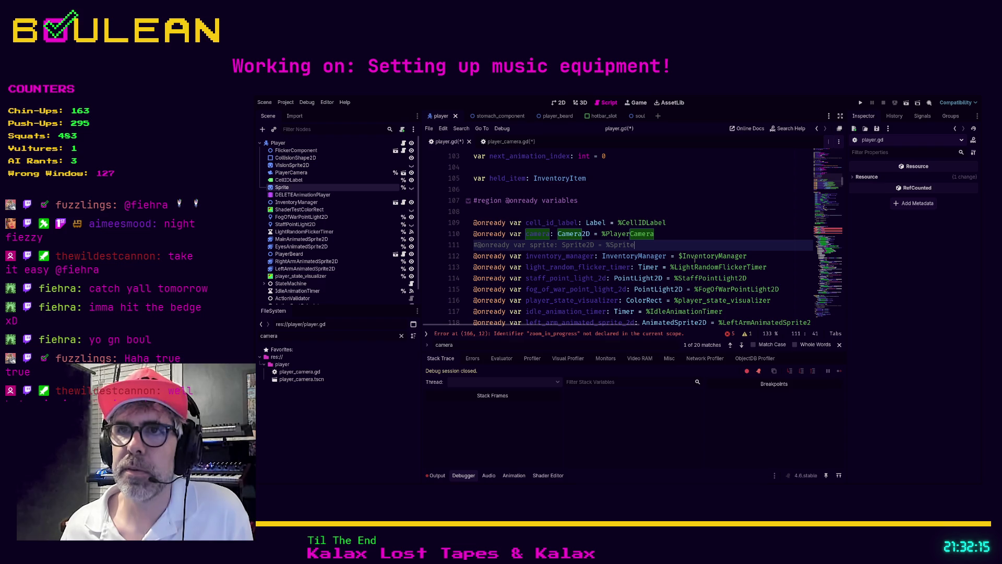
key(shift+Home)
key(BackSpace)
key(BackSpace)
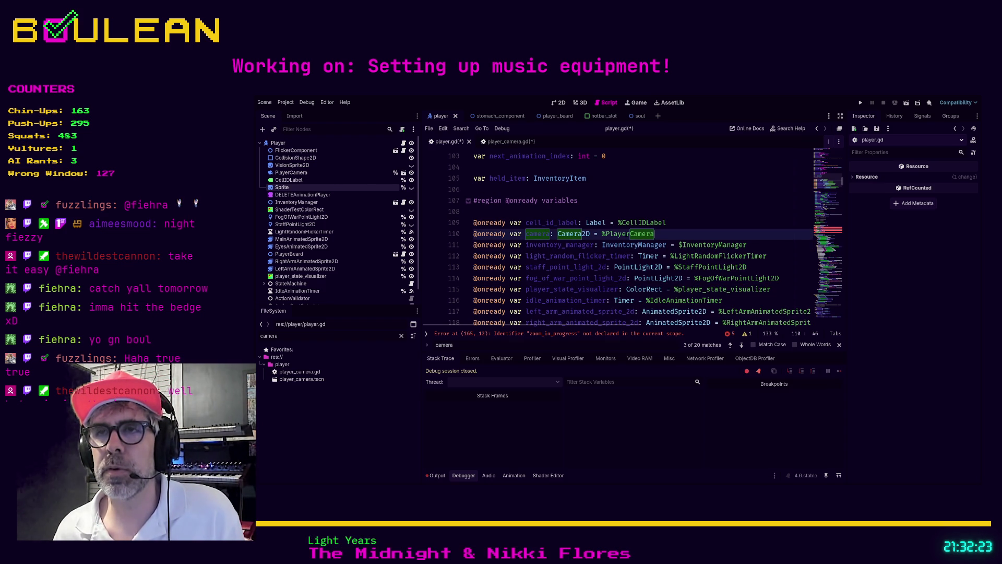
click(741, 344)
drag(640, 259, 475, 233)
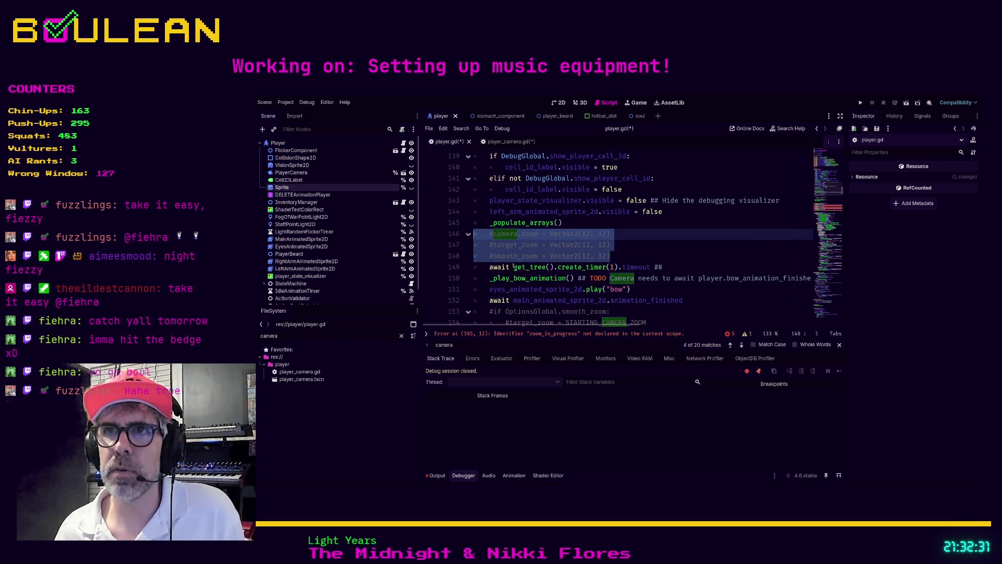
key(BackSpace)
key(BackSpace)
Replace the commented smooth-zoom block with an indented '## RUN CAMERA DEALIOS FEAR' note
scroll(593, 279, down, 3)
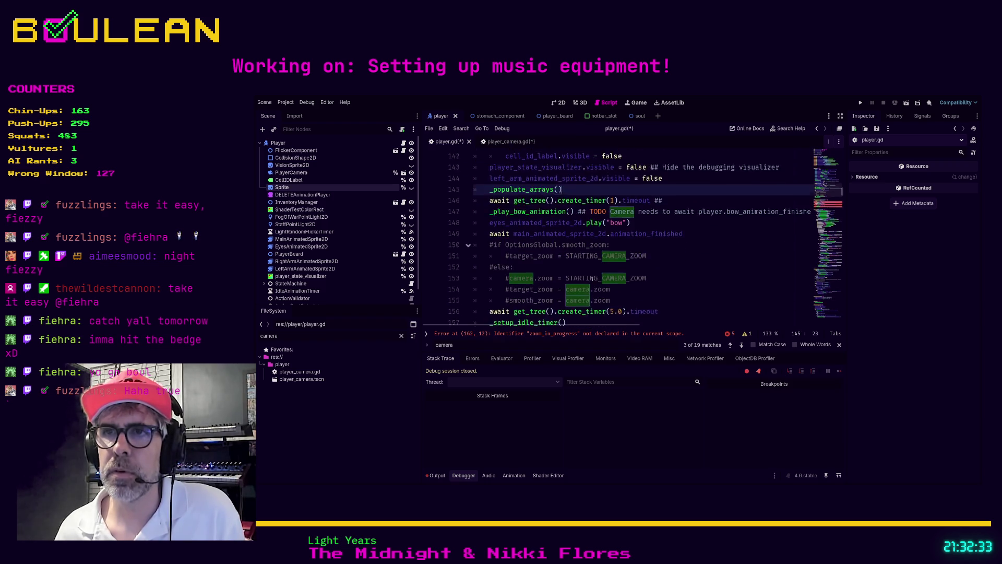
mouse_move(639, 233)
mouse_down()
mouse_move(486, 191)
mouse_move(465, 197)
mouse_up()
scroll(662, 272, up, 1)
scroll(673, 285, up, 1)
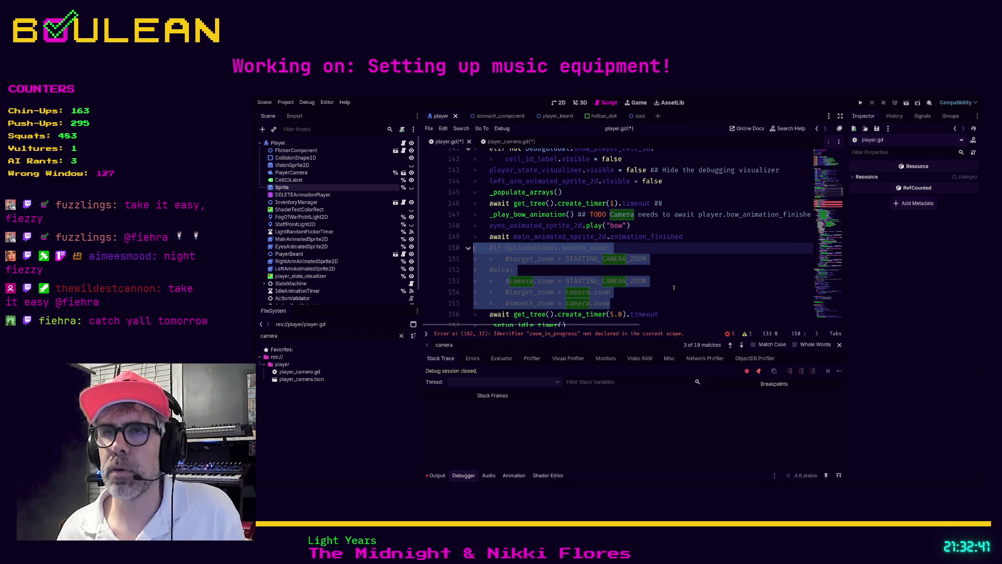
key(BackSpace)
key(Tab)
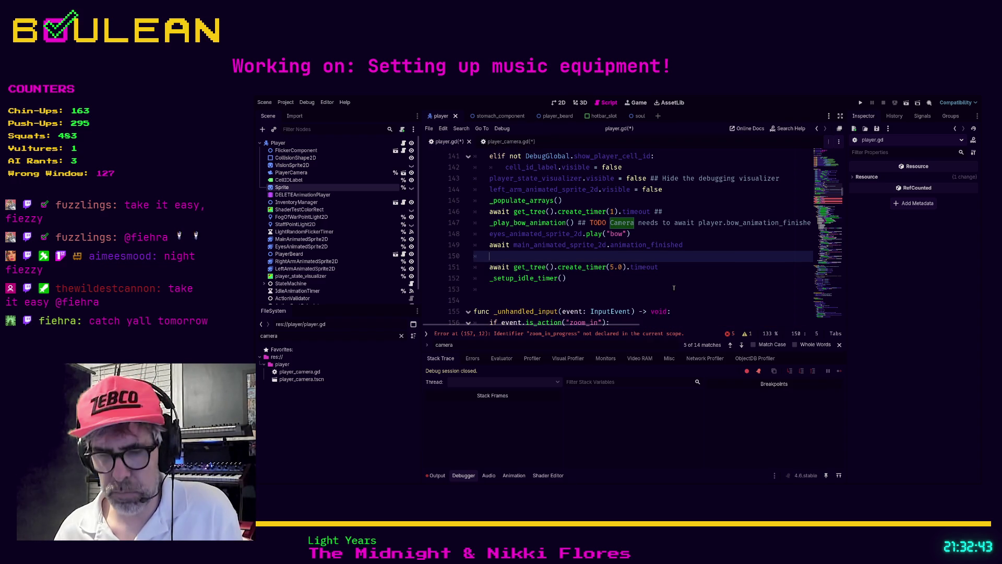
text(## RUN CAMERA DEALIOS FEAR)
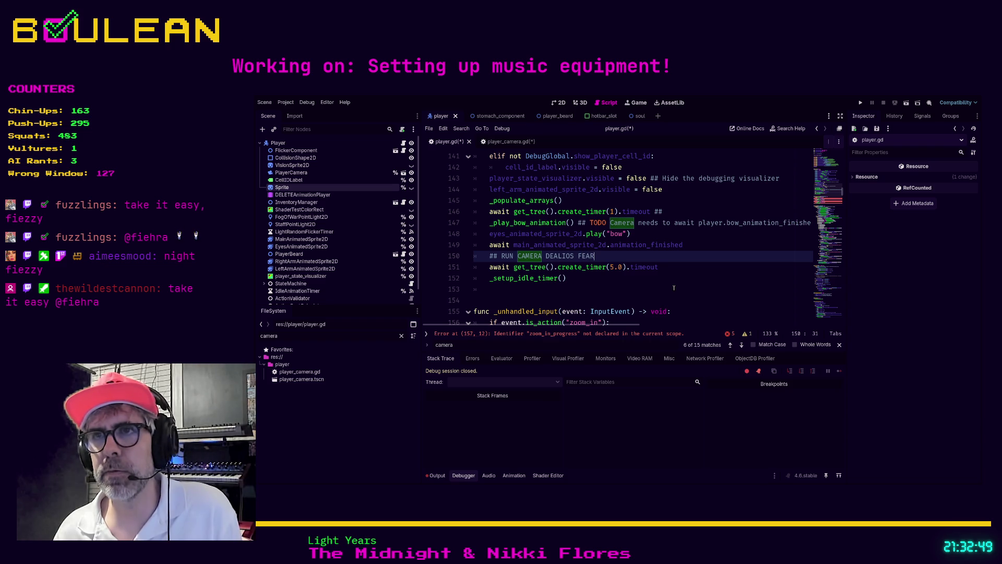
Move the caret to the blank line after _setup_idle_timer
click(673, 288)
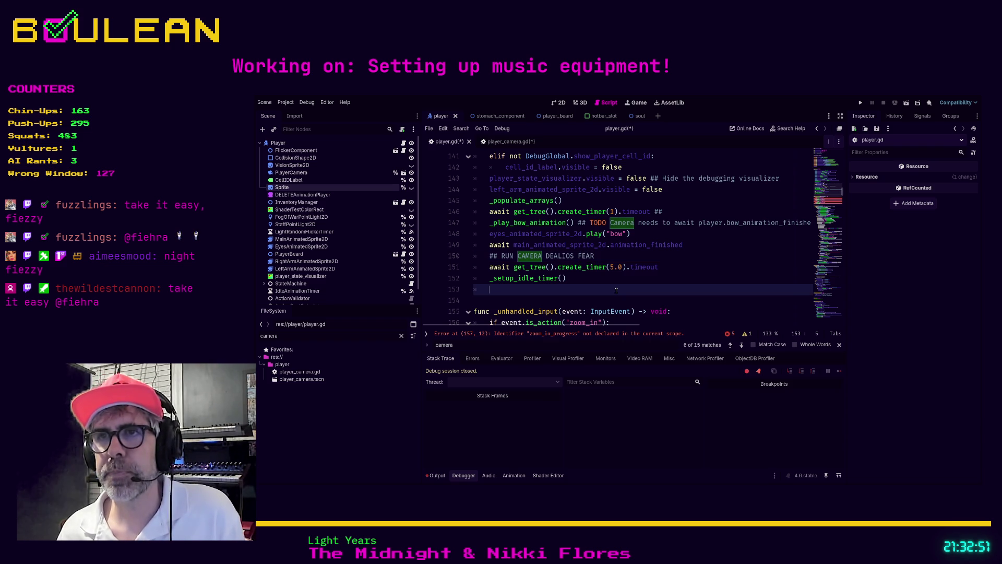
Hide the side docks and cut the whole _unhandled_input function out of player.gd
scroll(618, 285, down, 1)
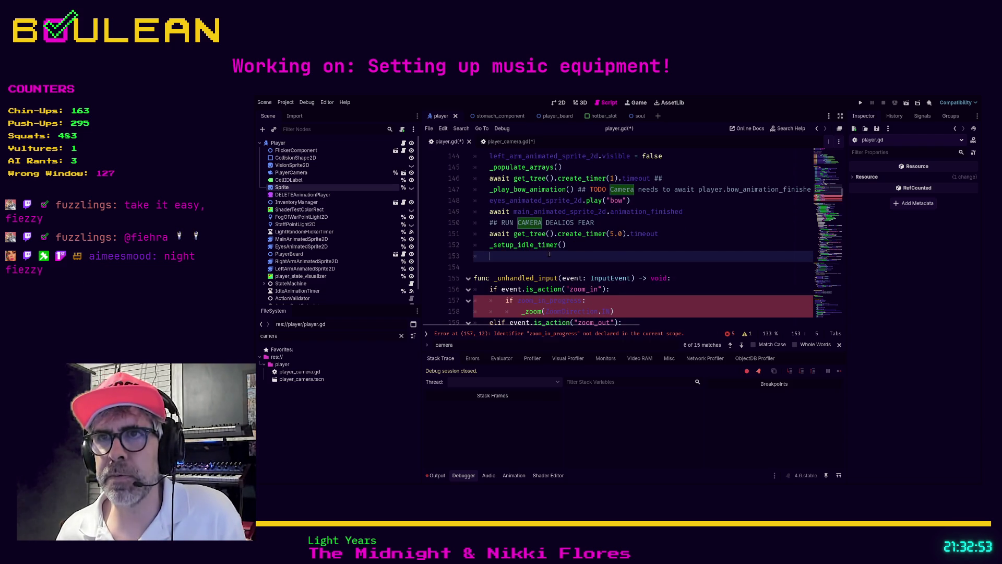
scroll(632, 275, down, 1)
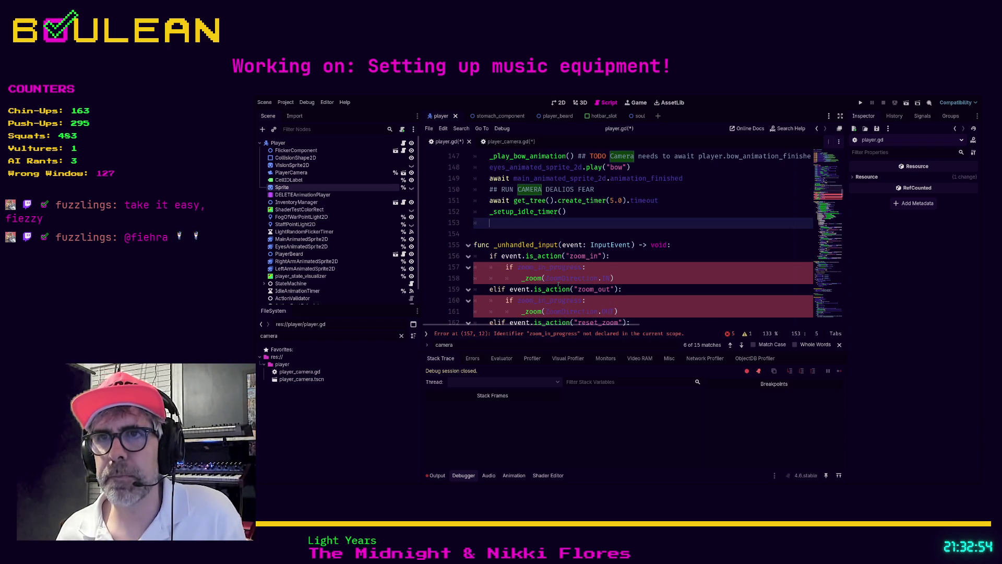
click(637, 272)
key(ctrl+shift+F11)
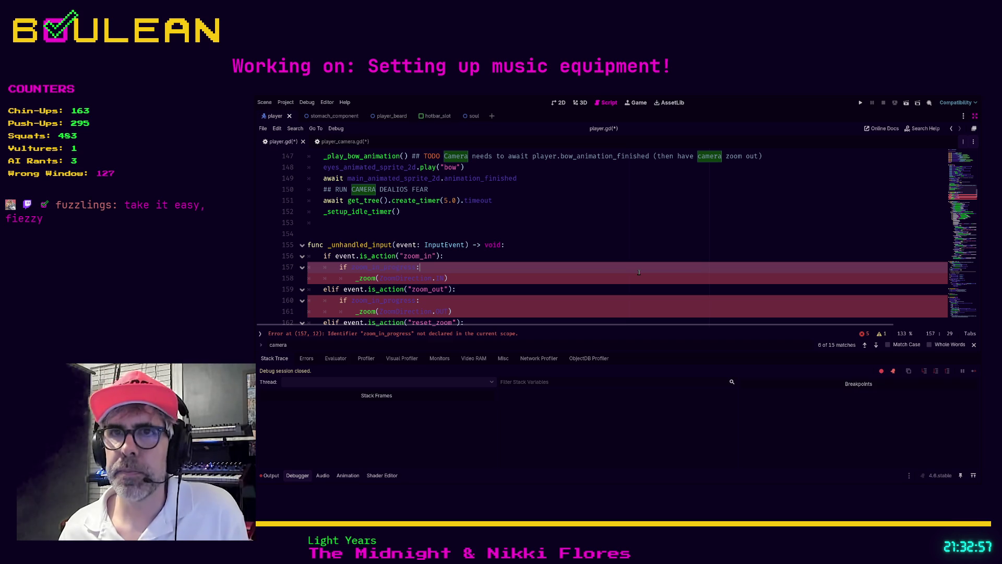
ctrl+scroll(587, 252, down, 2)
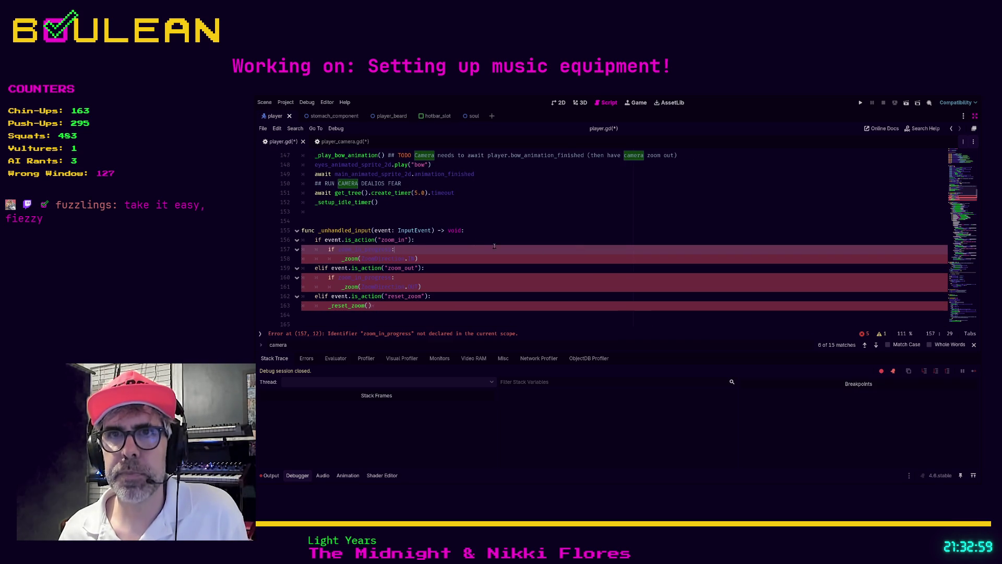
ctrl+scroll(490, 254, up, 2)
ctrl+scroll(488, 248, up, 1)
click(456, 238)
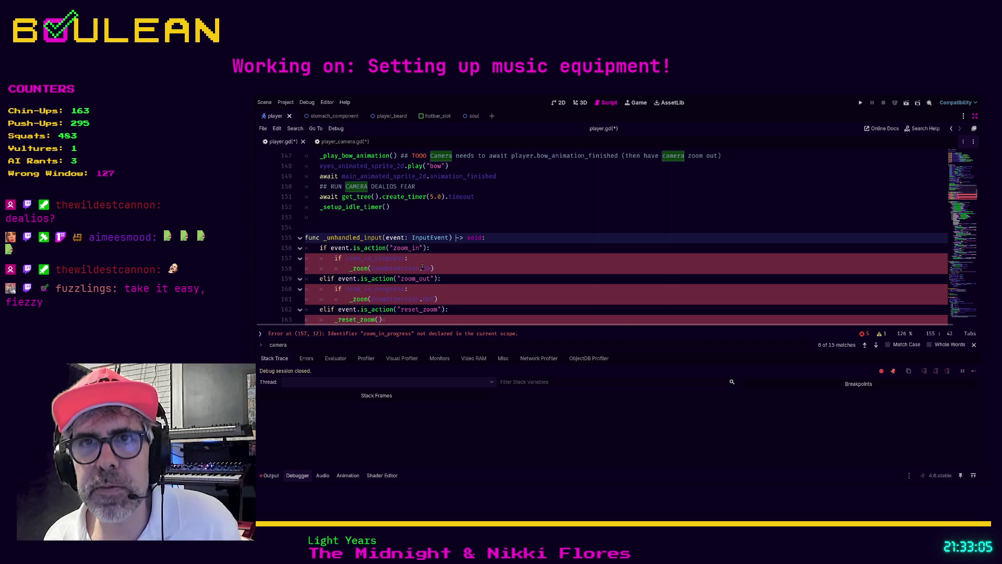
scroll(437, 238, down, 1)
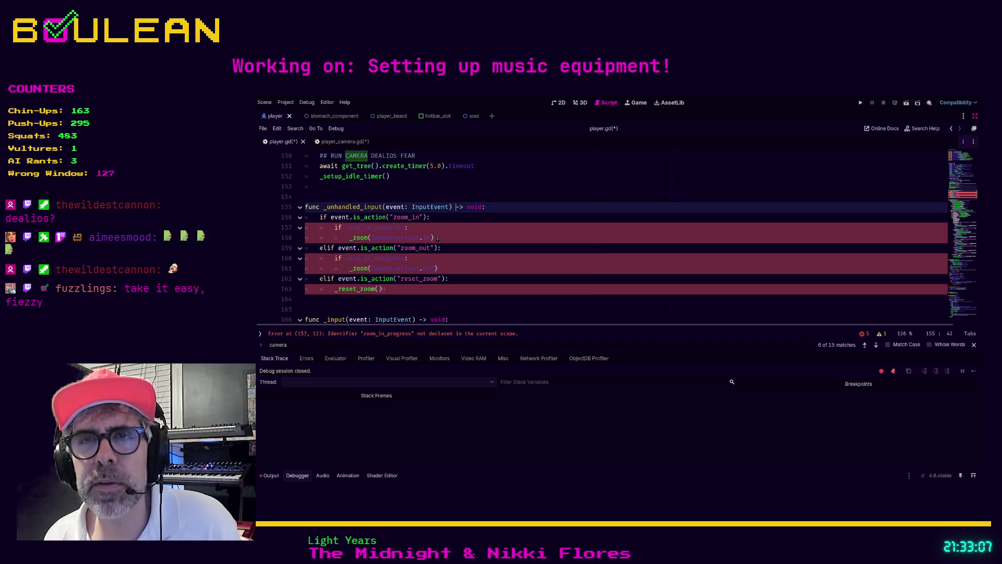
mouse_move(403, 293)
mouse_down()
mouse_move(323, 247)
mouse_move(305, 207)
mouse_up()
key(ctrl+c)
key(Delete)
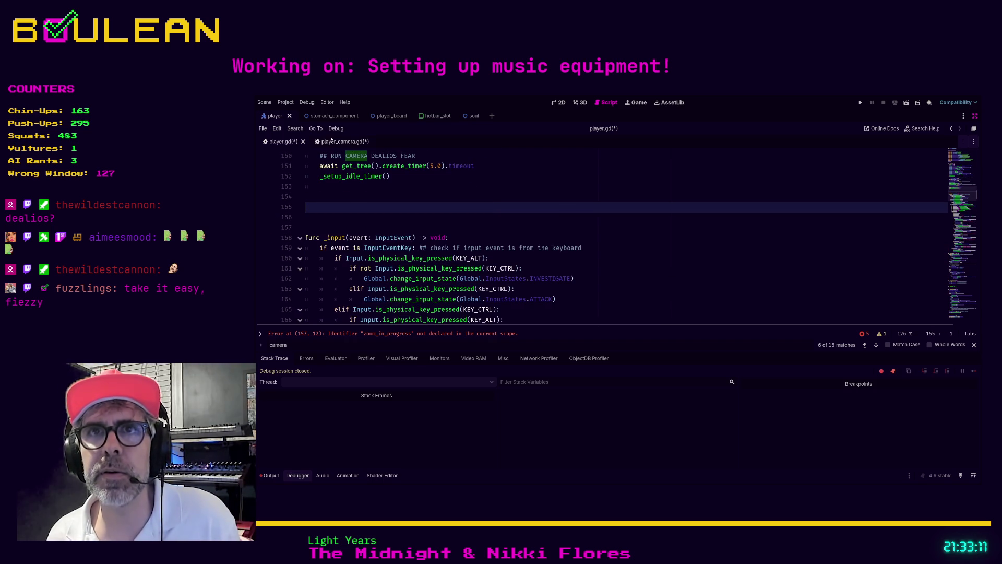
Paste _unhandled_input into player_camera.gd on the blank line after _process
click(334, 142)
scroll(380, 196, up, 5)
click(331, 278)
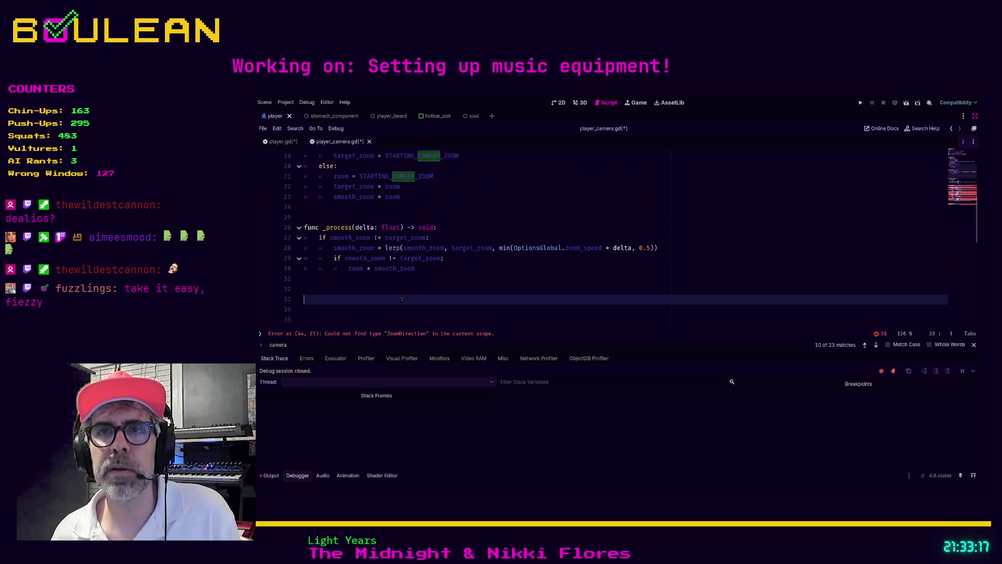
key(ctrl+v)
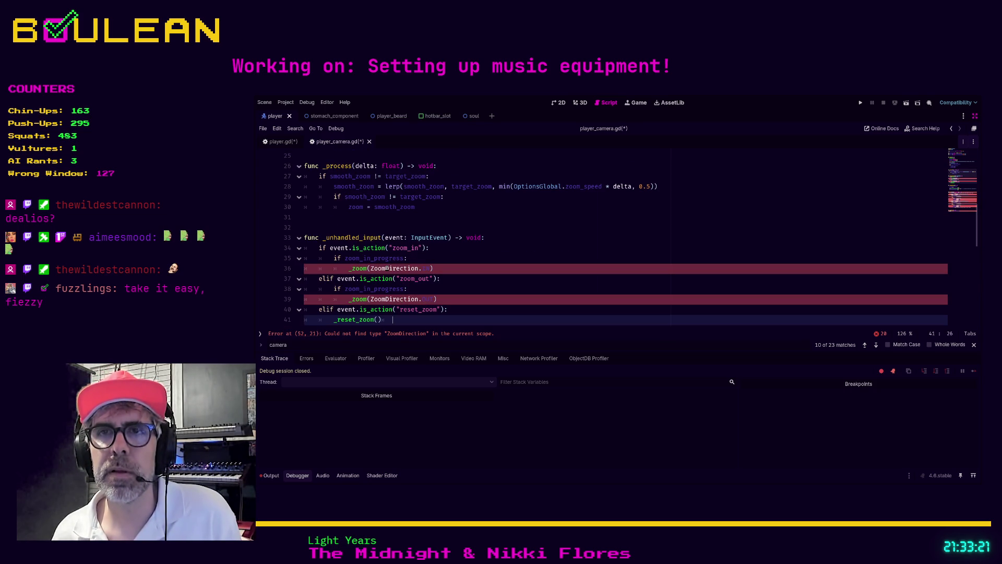
Search player.gd for remaining zoom_direction references
click(280, 141)
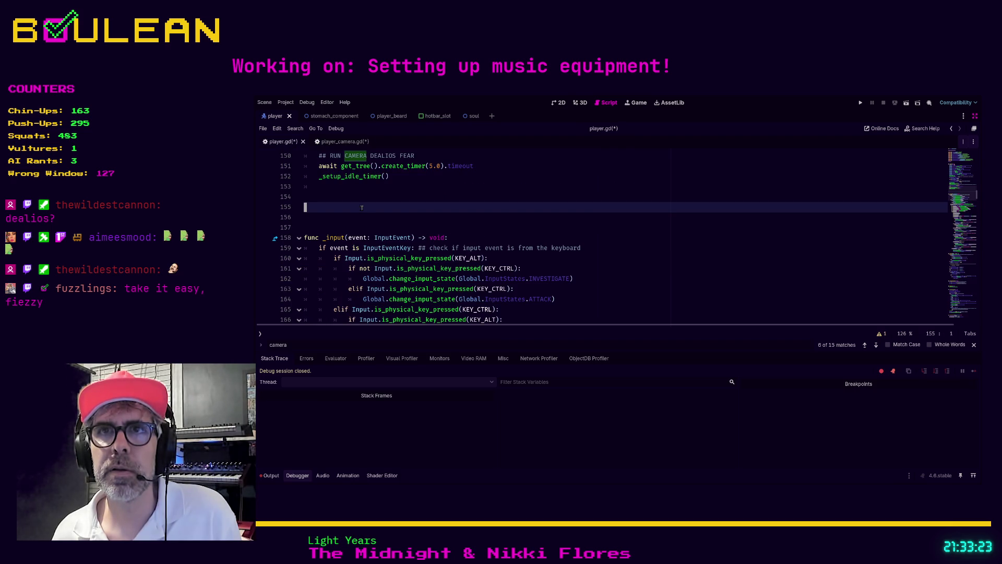
key(ctrl+f)
text(zoom_direction)
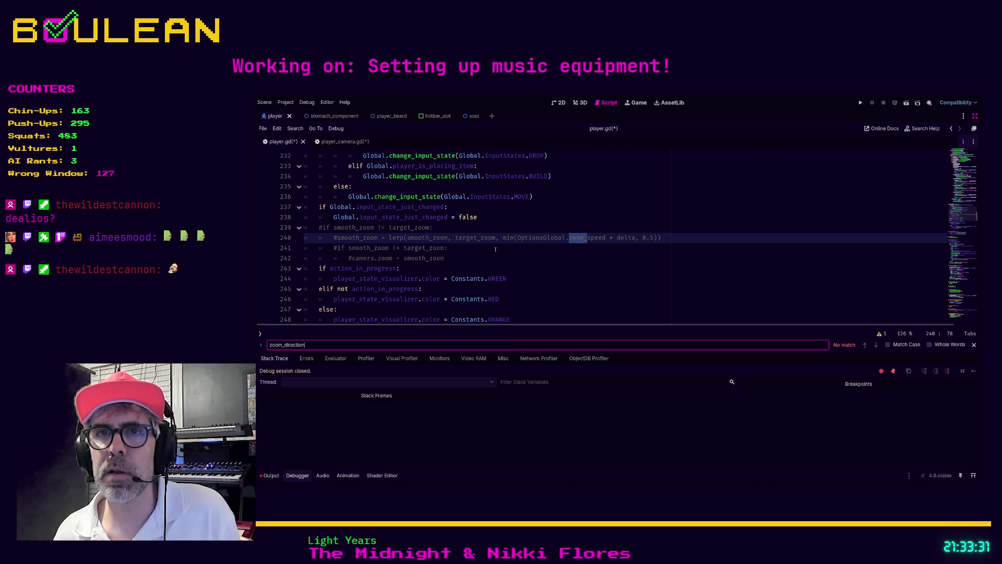
click(498, 258)
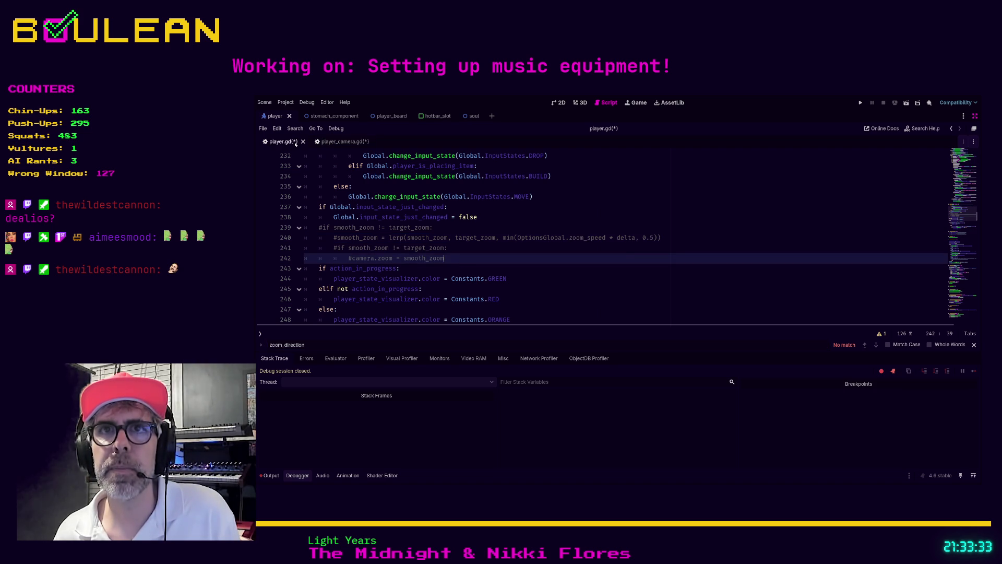
Inspect the _zoom definition in player_camera.gd and search all scripts for ZoomDirection
click(339, 141)
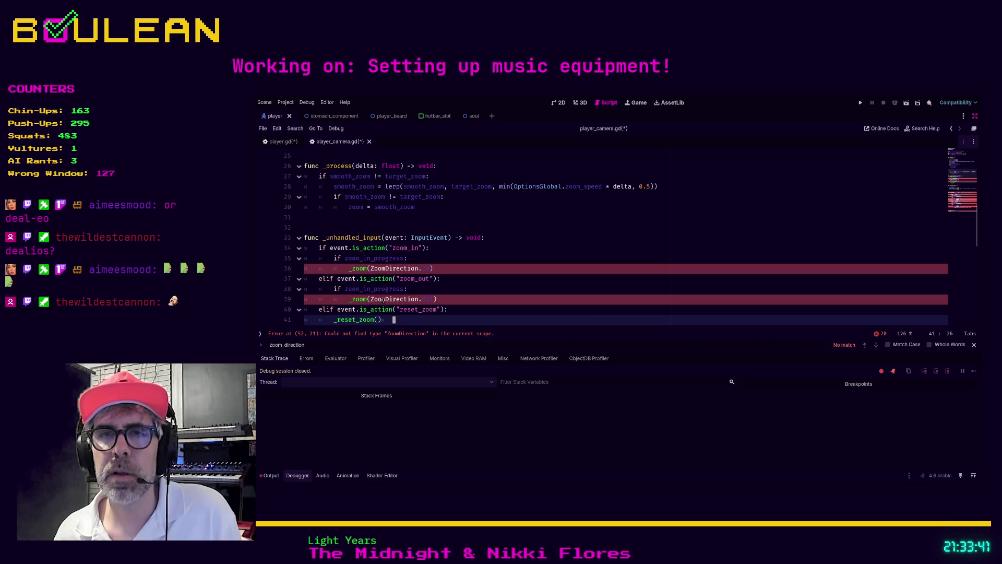
click(420, 292)
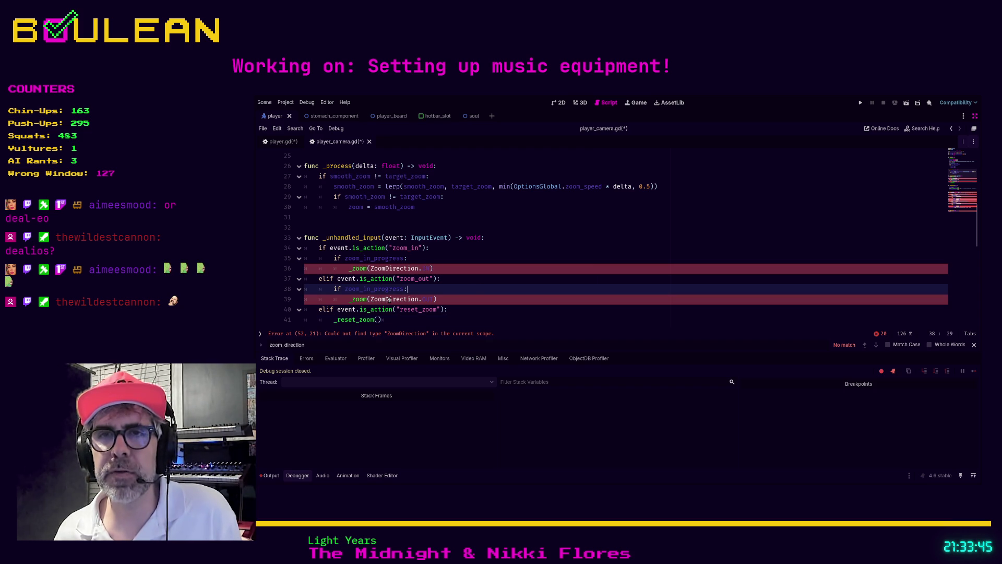
ctrl+click(359, 300)
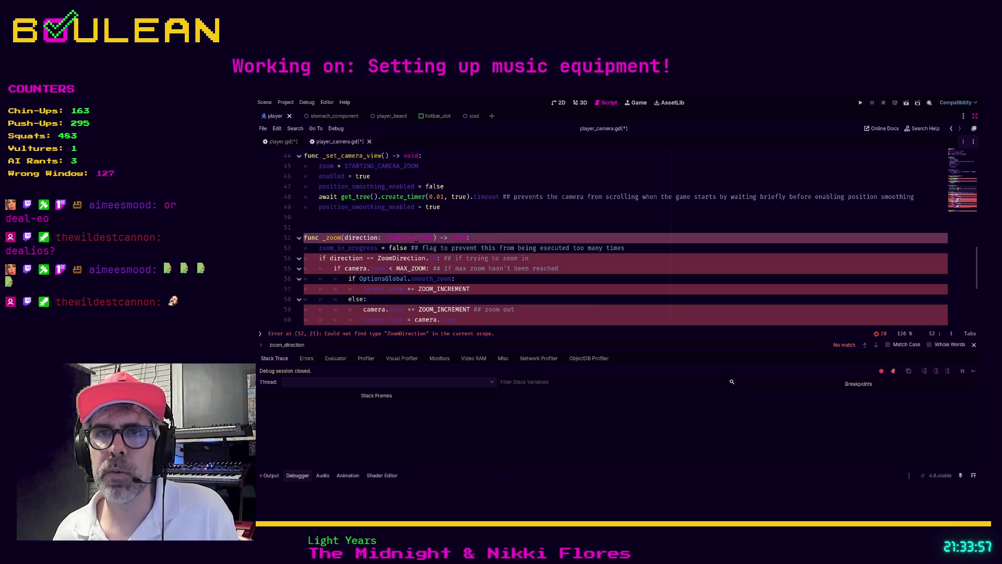
scroll(485, 241, up, 5)
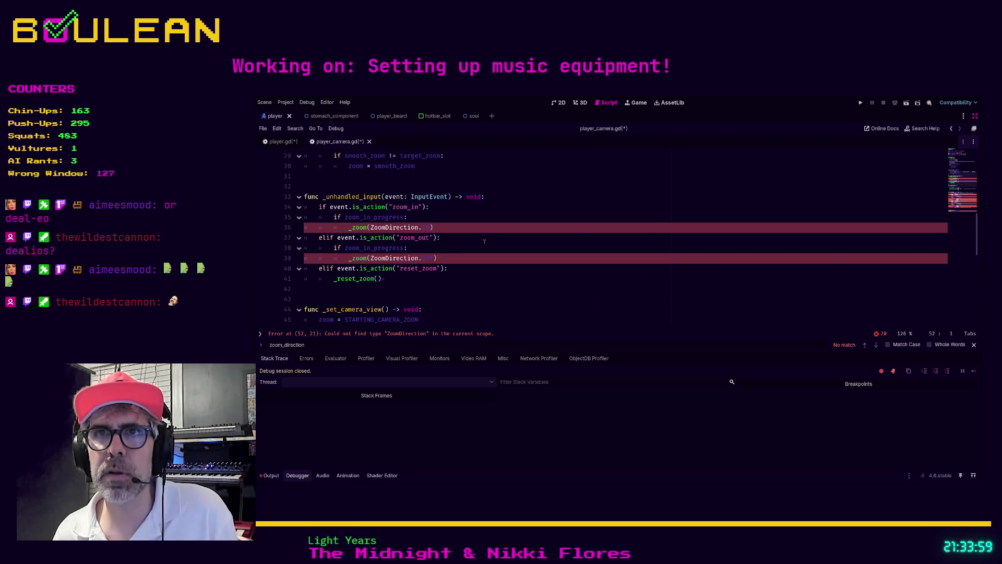
click(470, 256)
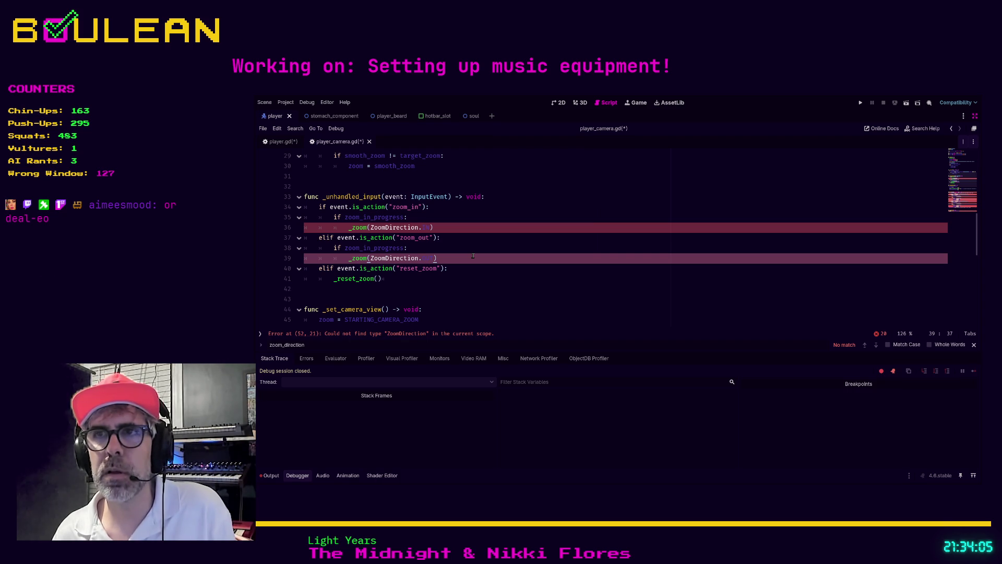
key(ctrl+shift+f)
key(Return)
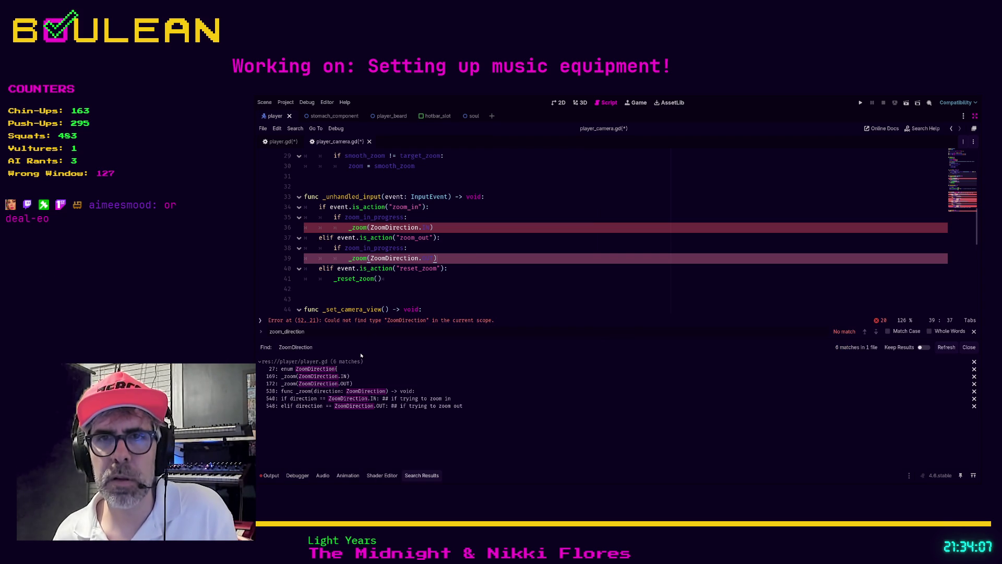
Cut the ZoomDirection enum (IN, OUT) from lines 27–30 of player.gd and paste it at line 4 of player_camera.gd
click(338, 369)
drag(309, 186, 302, 160)
key(ctrl+c)
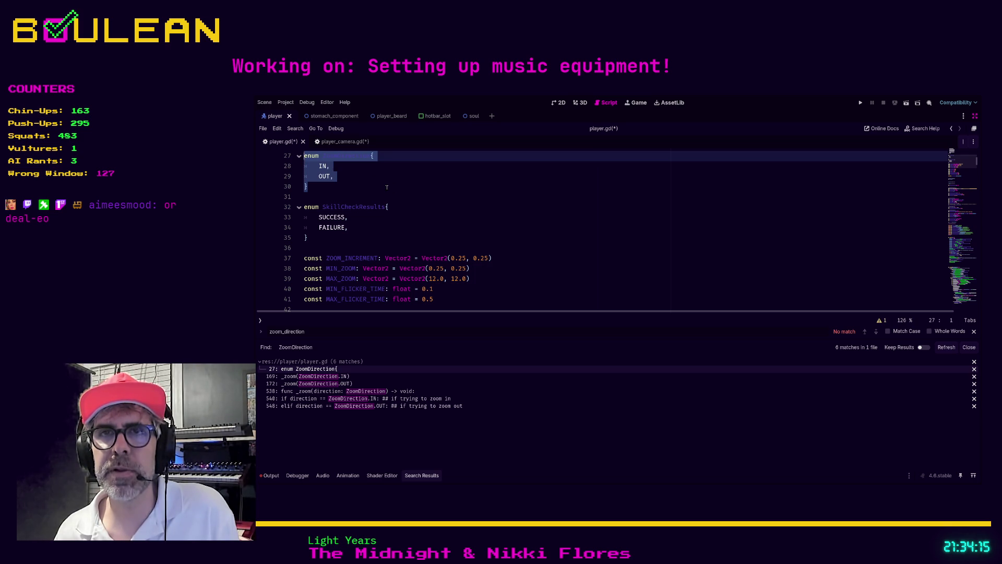
key(Delete)
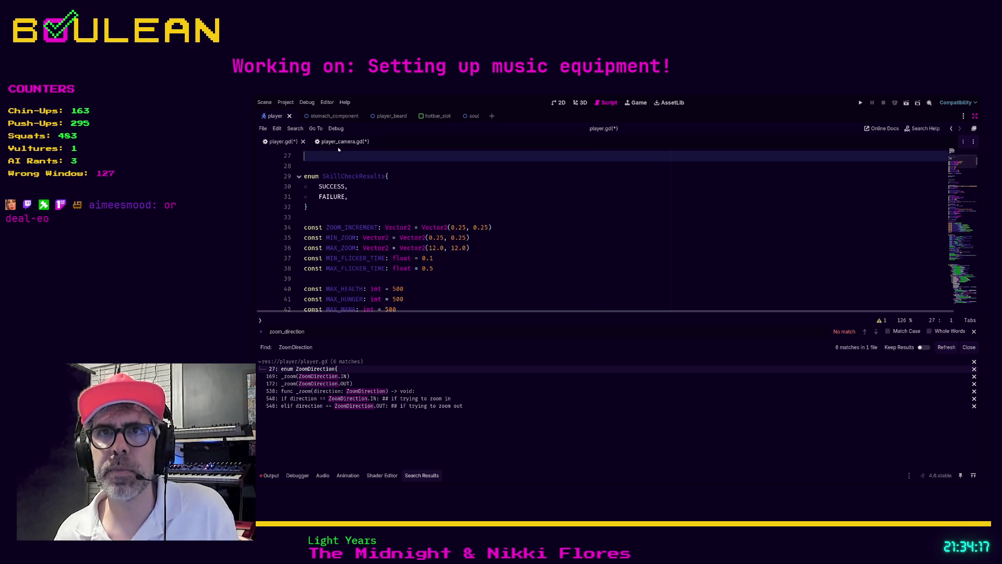
click(339, 142)
scroll(425, 228, up, 10)
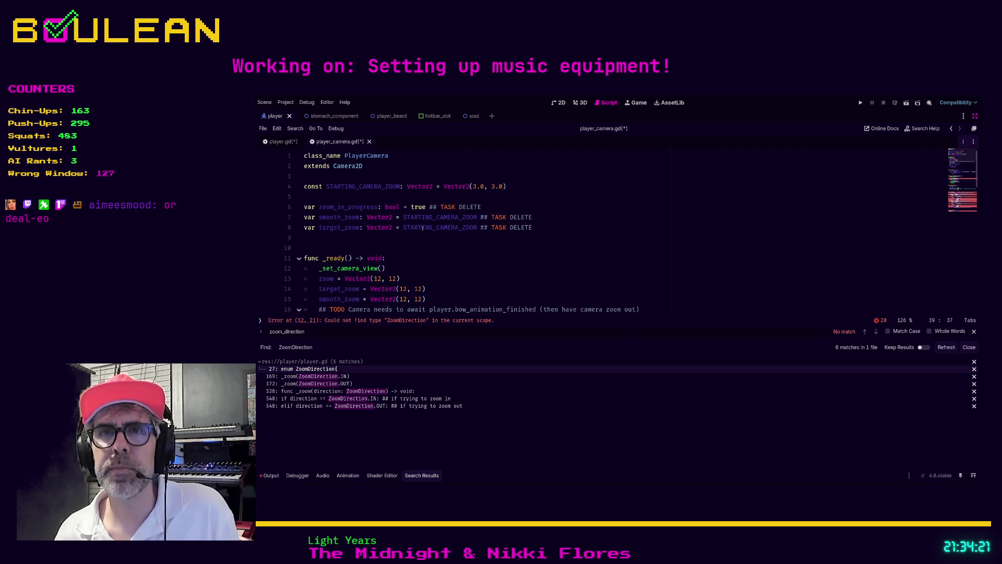
click(333, 196)
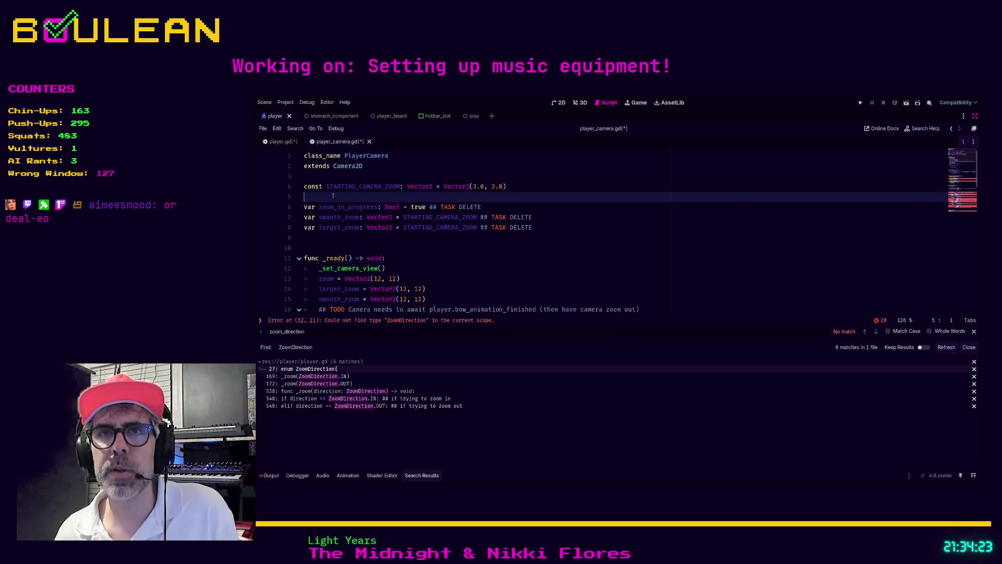
key(Return)
key(Return)
key(Return)
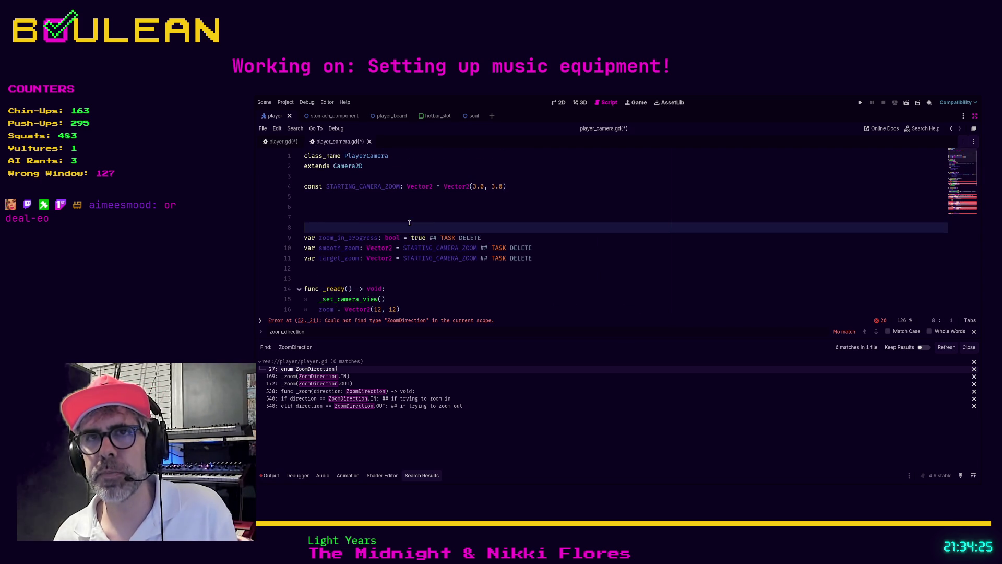
key(Up)
key(Up)
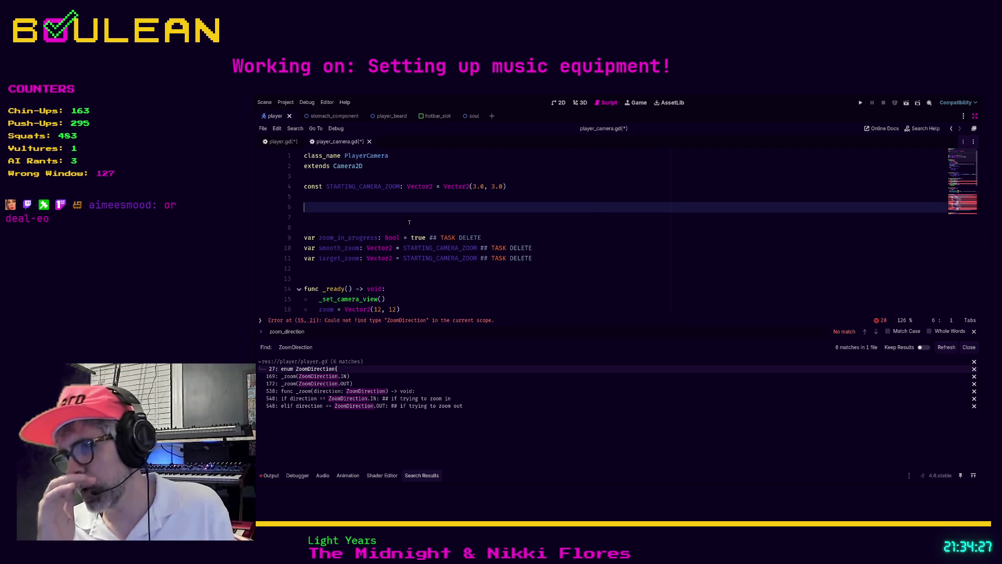
key(Up)
key(Up)
key(Return)
key(Return)
key(Up)
key(Up)
key(ctrl+v)
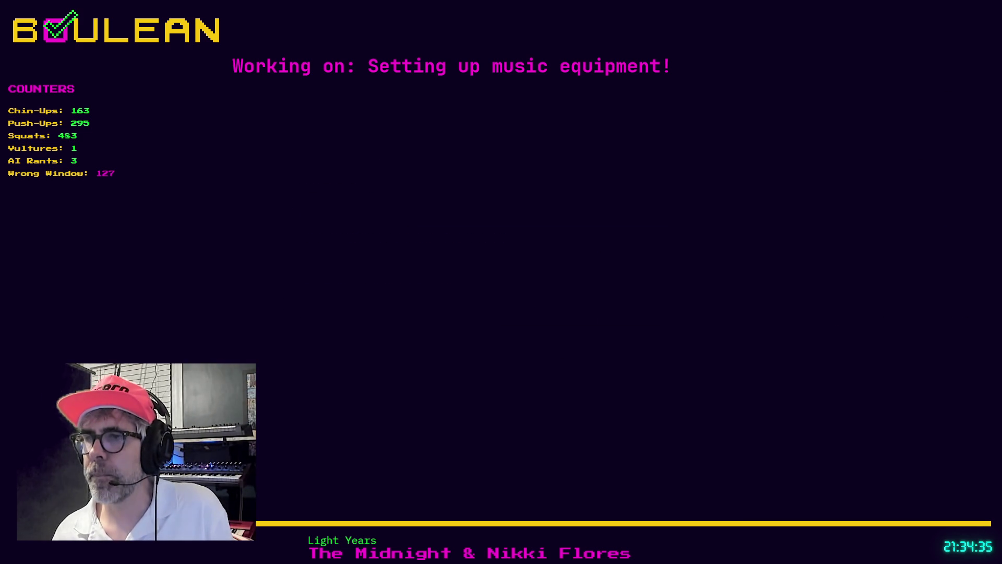
Search 'gdscript style guide', open the Godot docs page at Code order, and minimise the browser
key(ctrl+t)
text(gdscript syul)
key(BackSpace)
key(BackSpace)
text(yle)
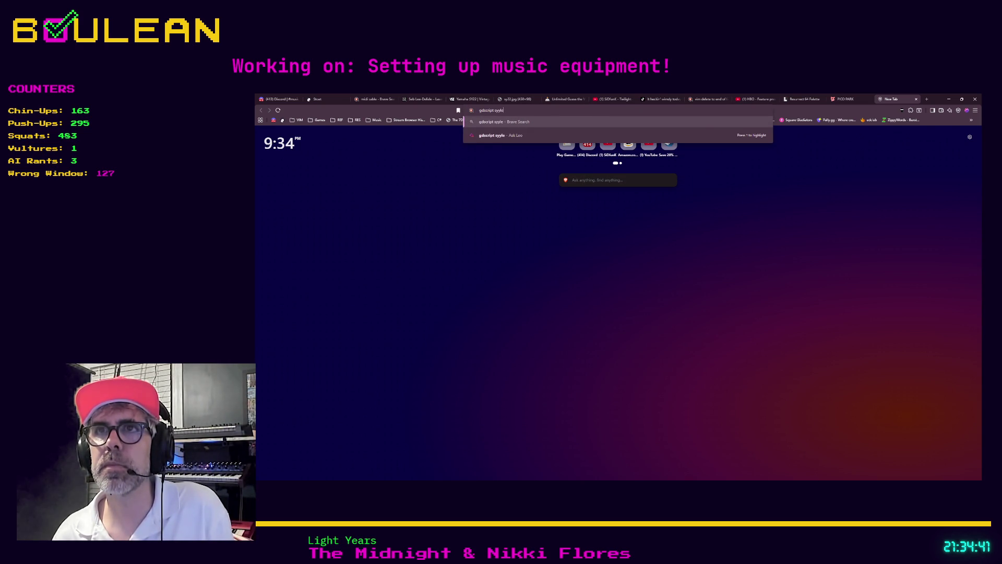
text( guide)
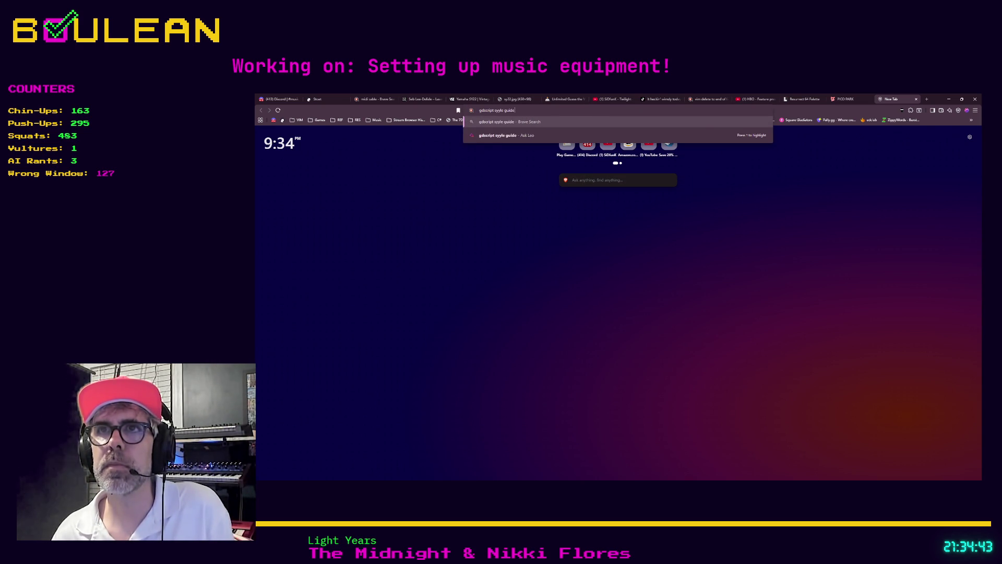
key(Return)
click(432, 341)
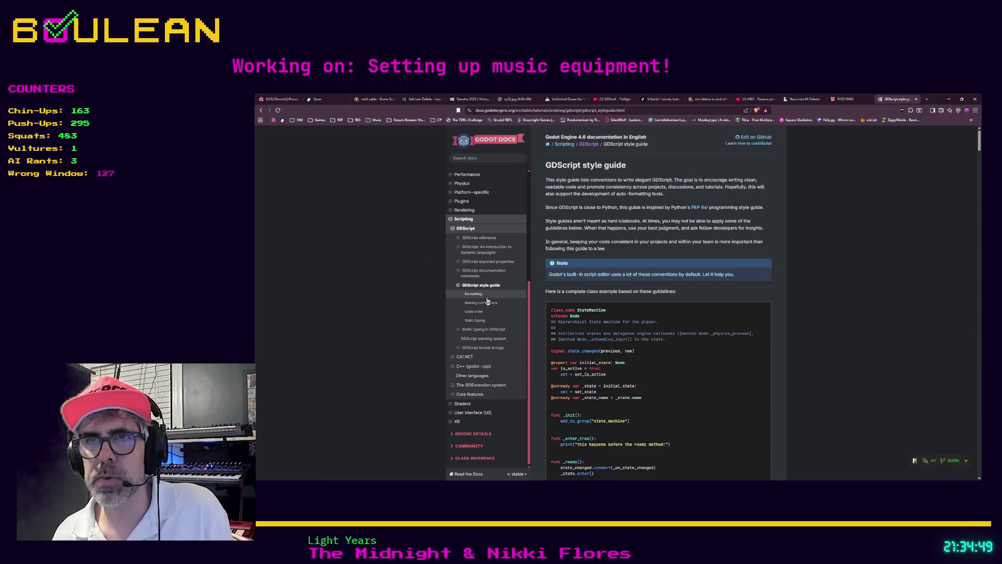
click(479, 312)
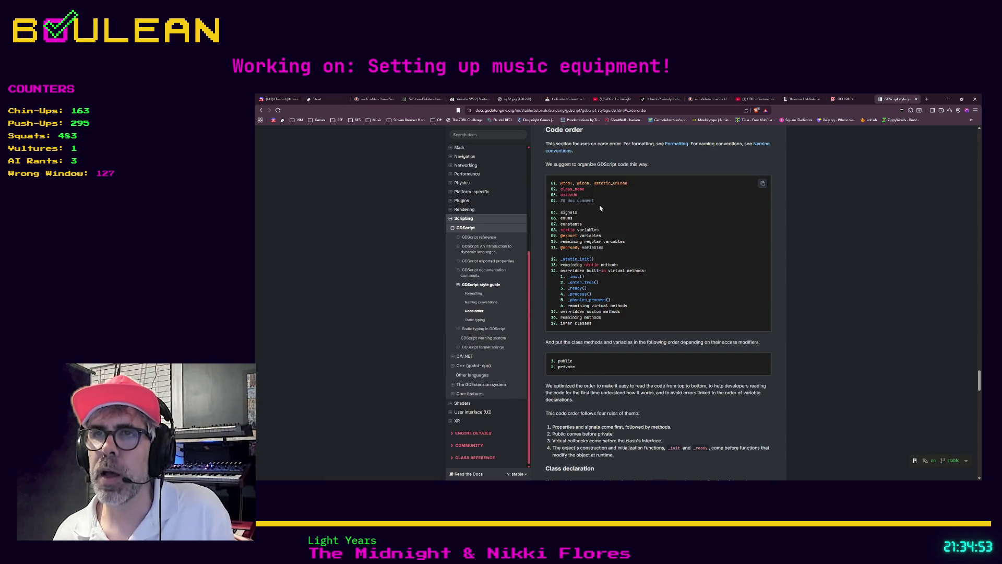
click(948, 99)
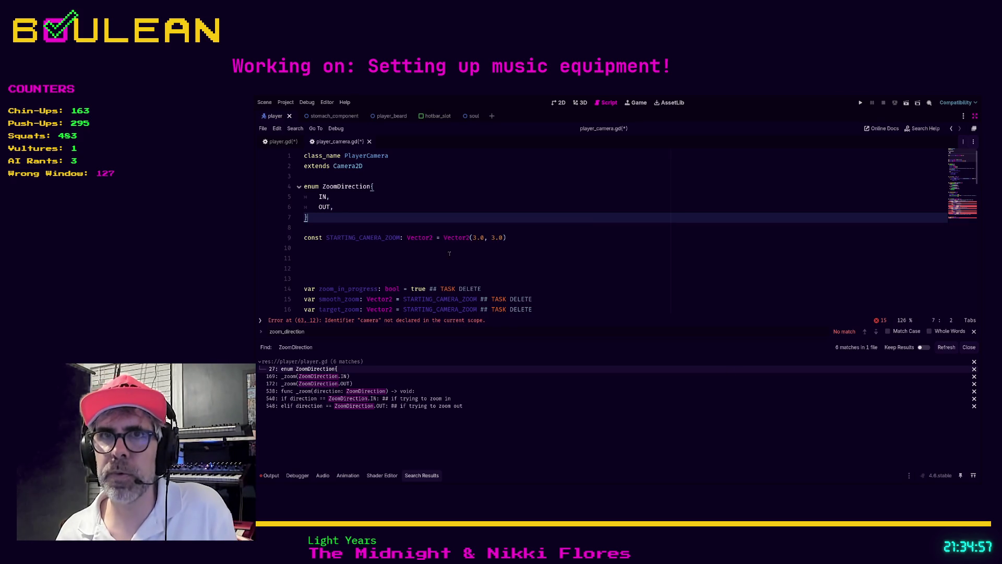
Save player.gd and refresh the ZoomDirection search, now showing 6 matches in player_camera.gd
click(436, 259)
click(517, 267)
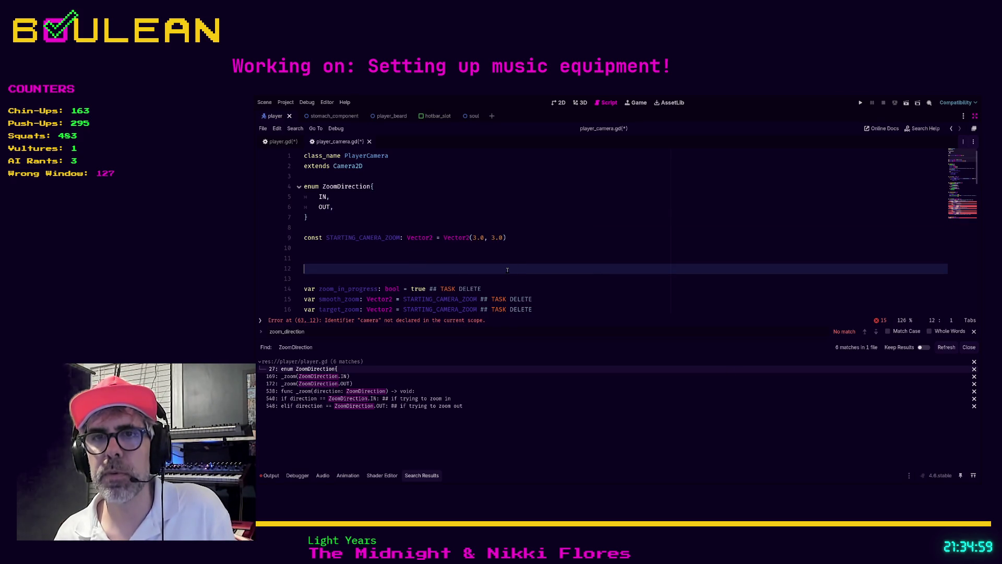
click(355, 391)
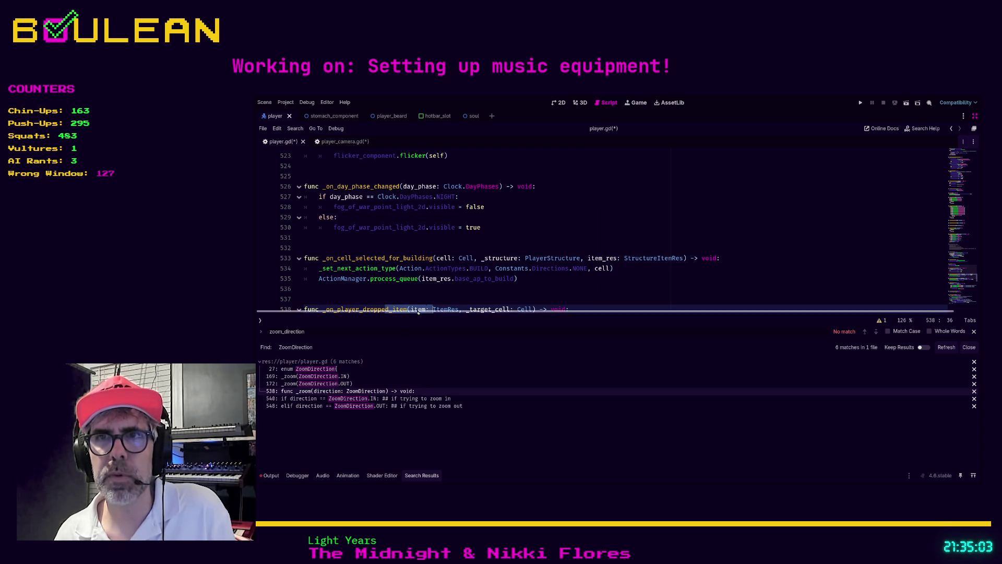
scroll(489, 252, down, 1)
scroll(489, 253, down, 1)
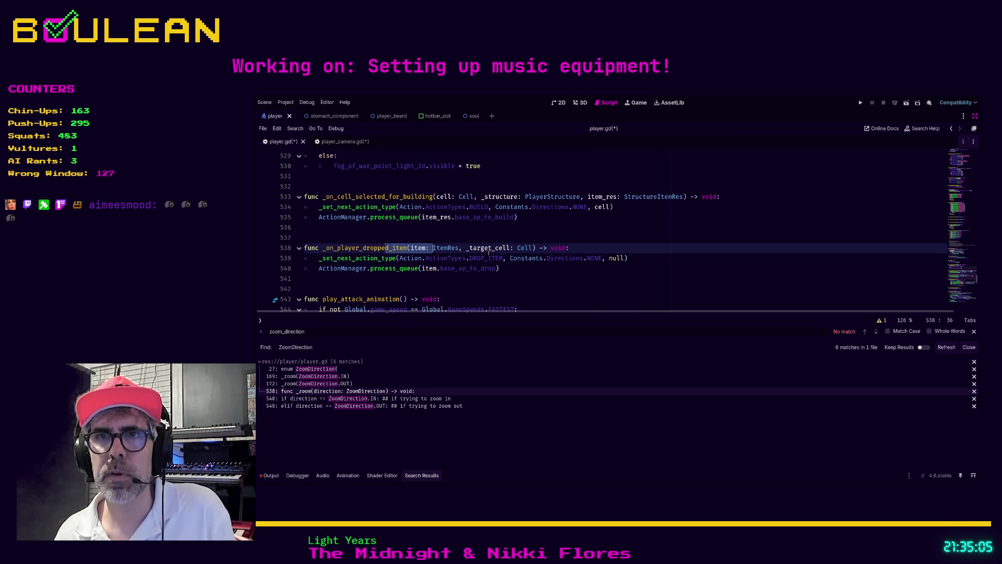
click(711, 279)
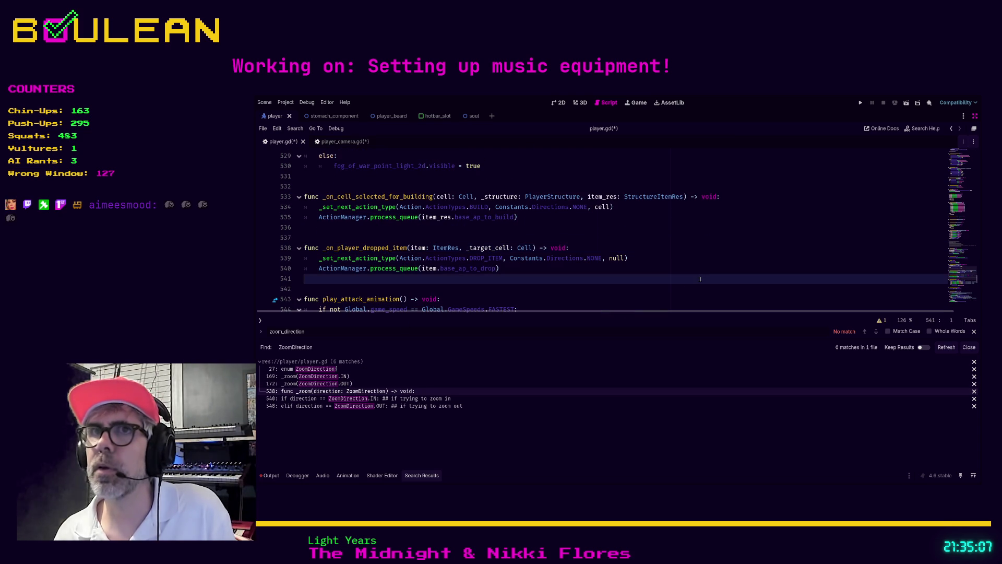
key(ctrl+s)
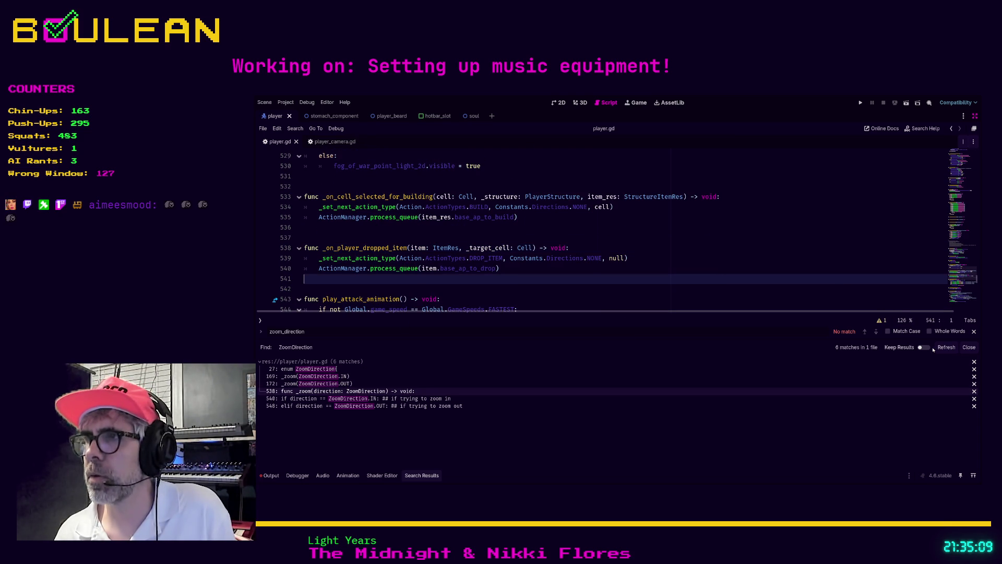
click(945, 348)
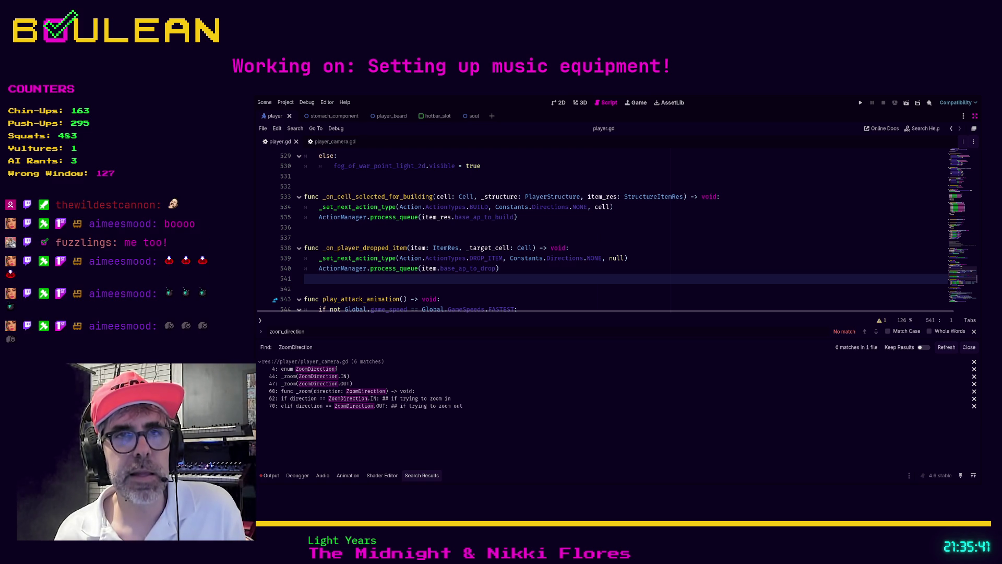
click(461, 298)
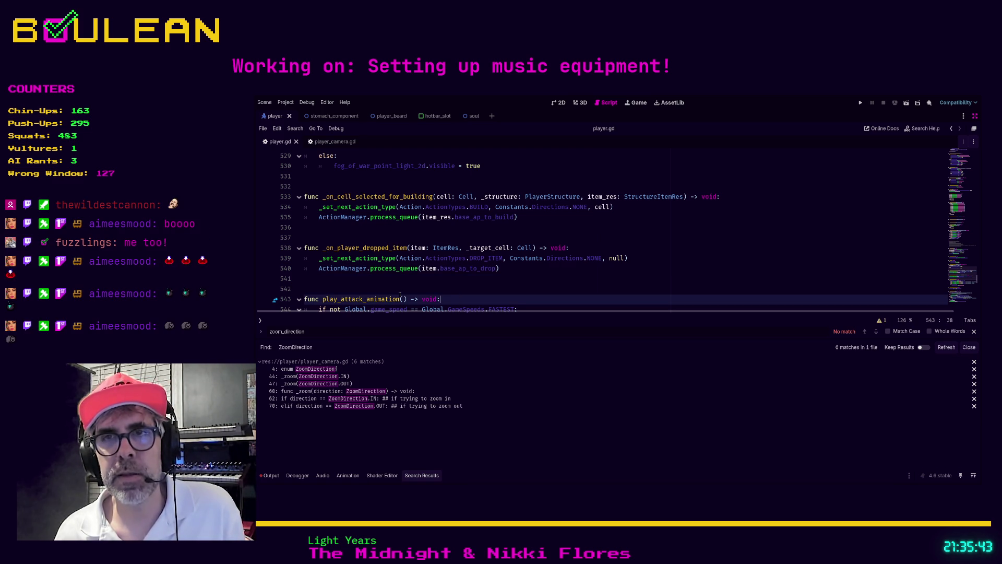
click(380, 288)
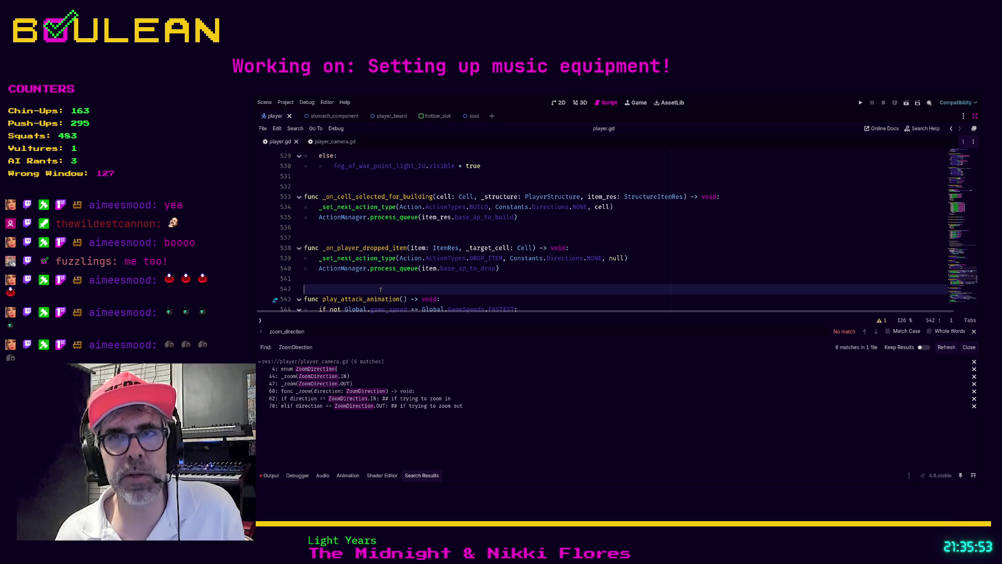
scroll(380, 290, down, 1)
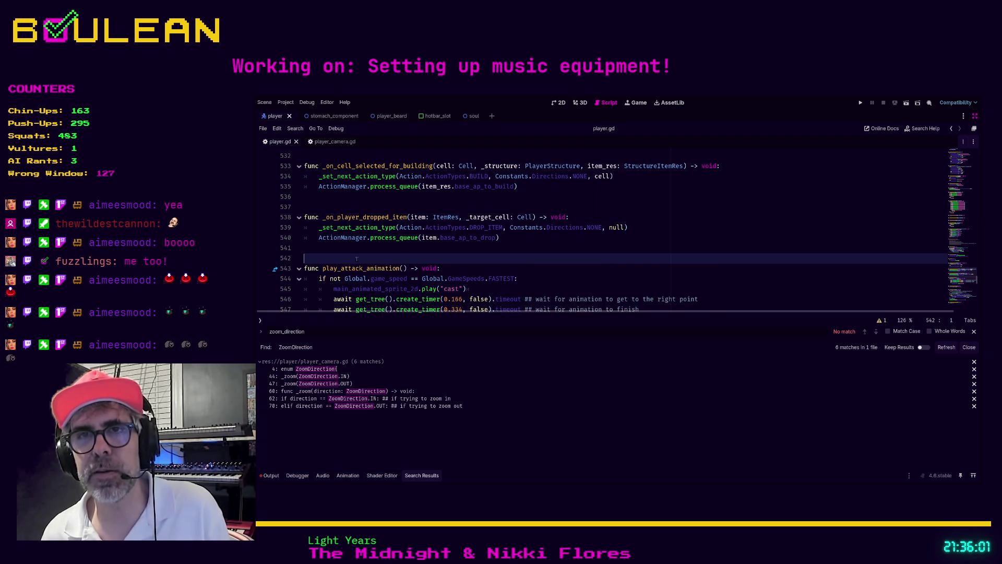
scroll(368, 260, down, 3)
click(327, 260)
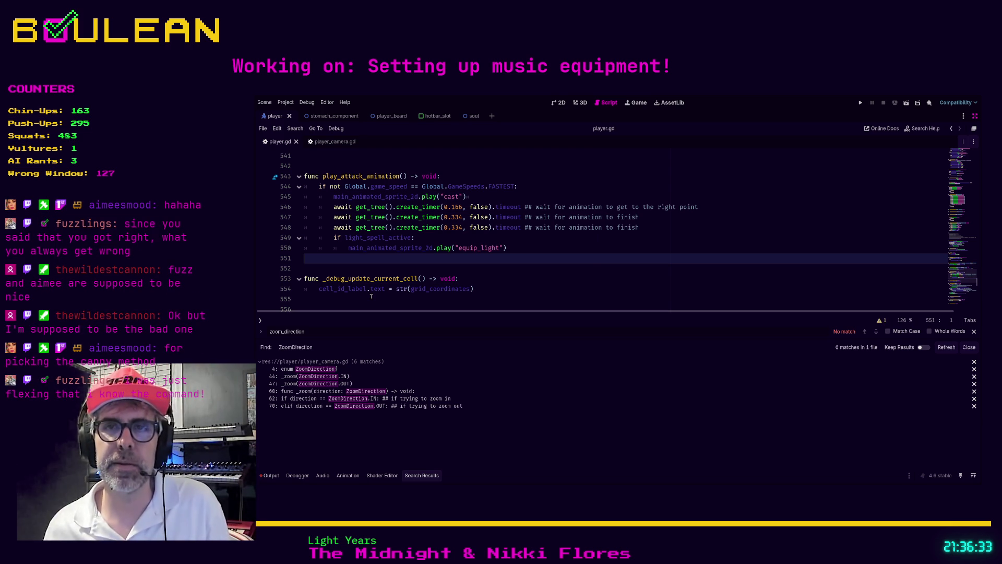
click(347, 298)
scroll(347, 298, down, 3)
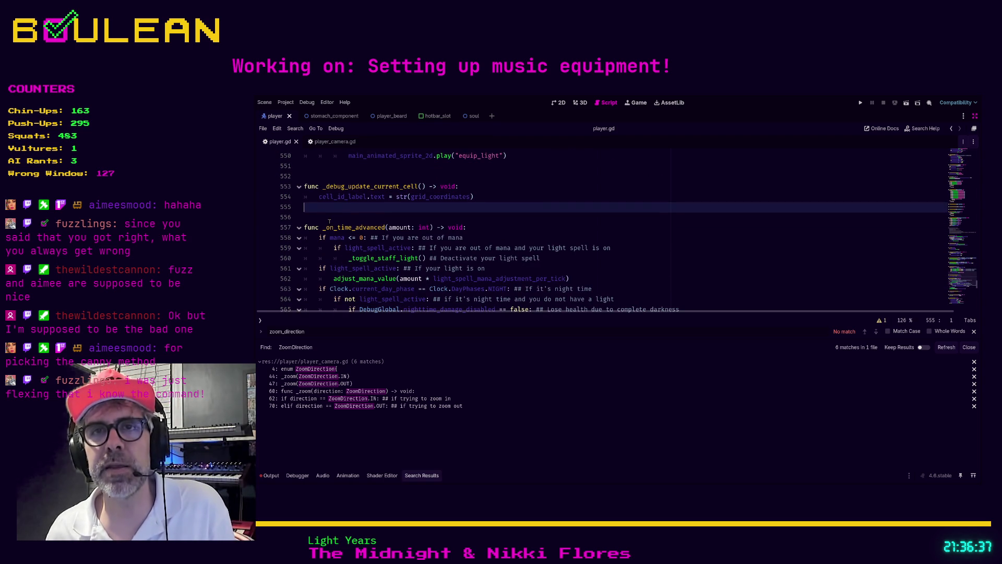
click(329, 220)
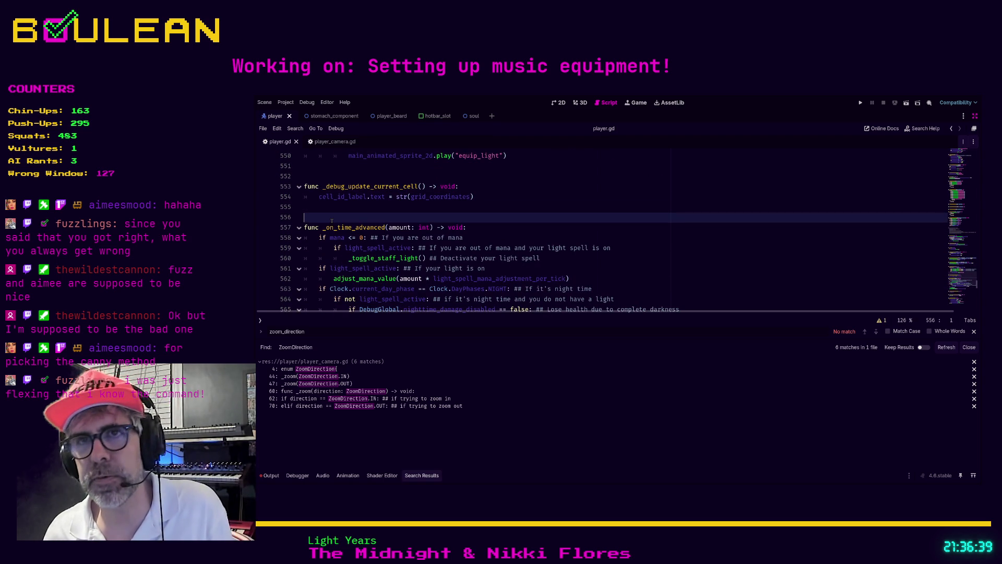
key(Up)
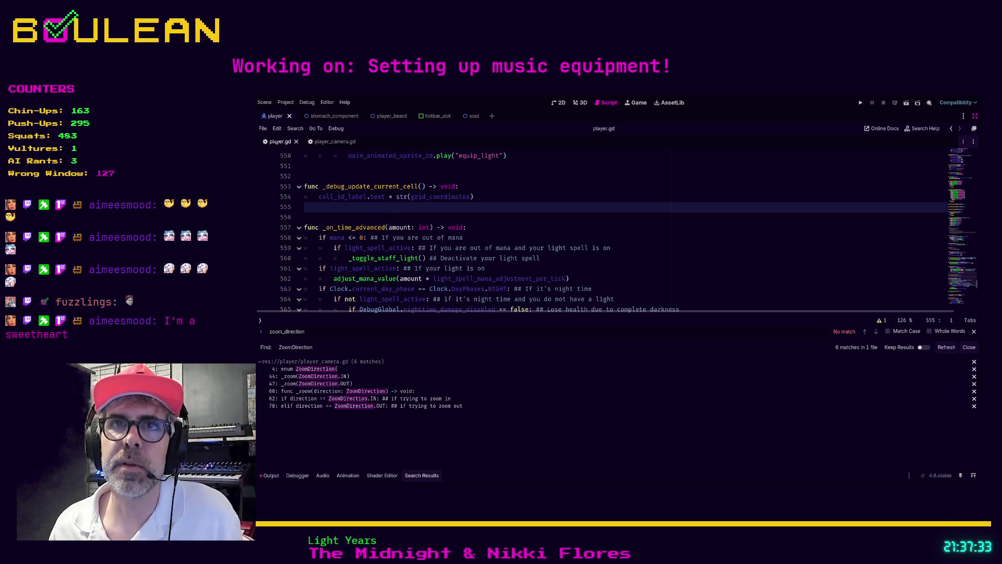
Search player.gd for 'camera' and delete the commented-out smooth_zoom lines
click(537, 190)
key(ctrl+f)
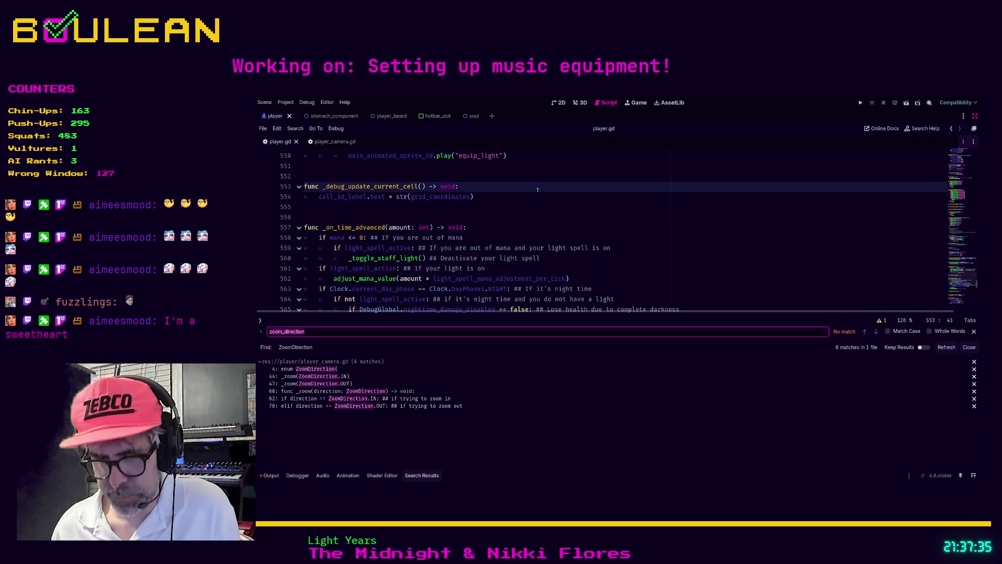
text(caner)
key(BackSpace)
key(BackSpace)
key(BackSpace)
text(mera)
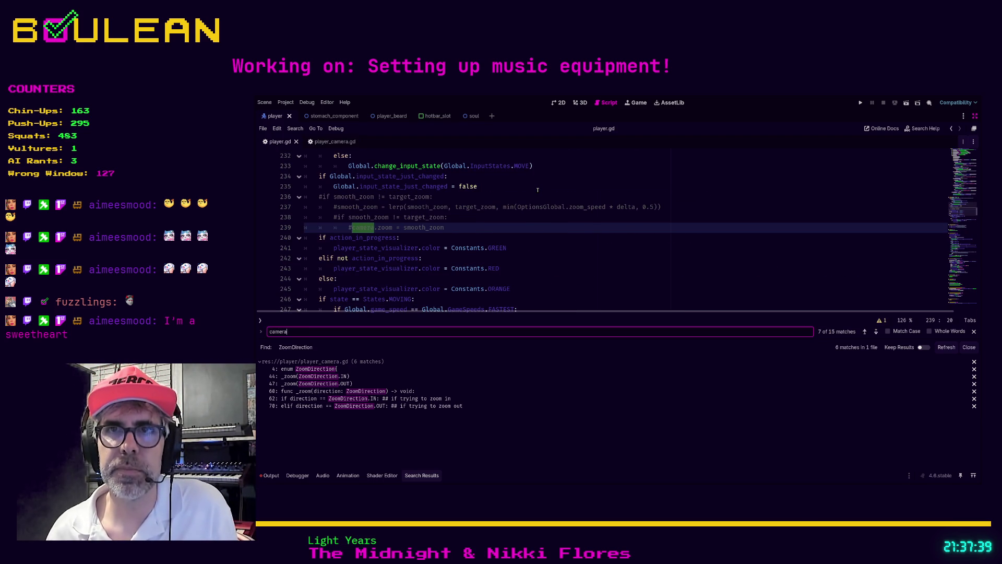
click(565, 230)
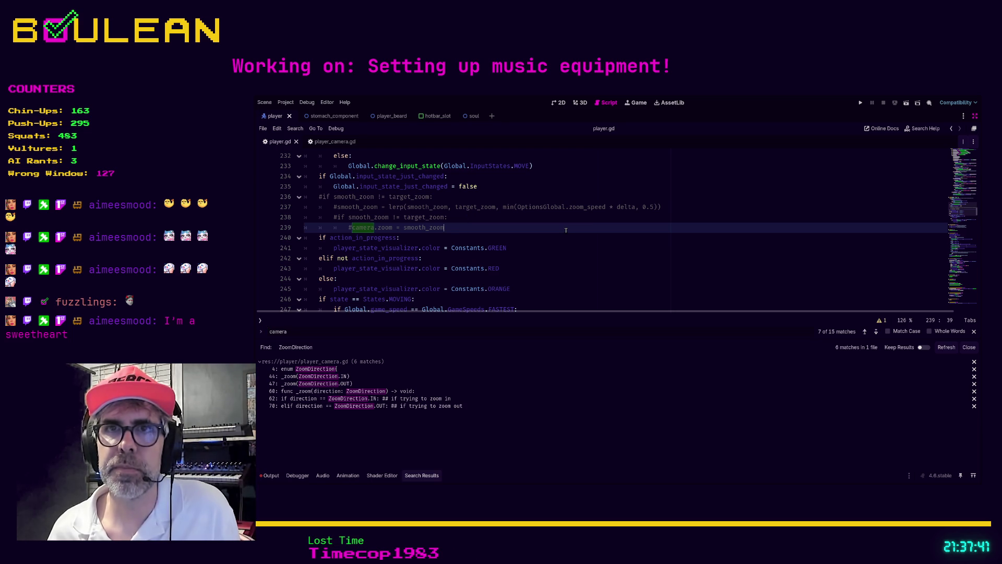
key(shift+Home)
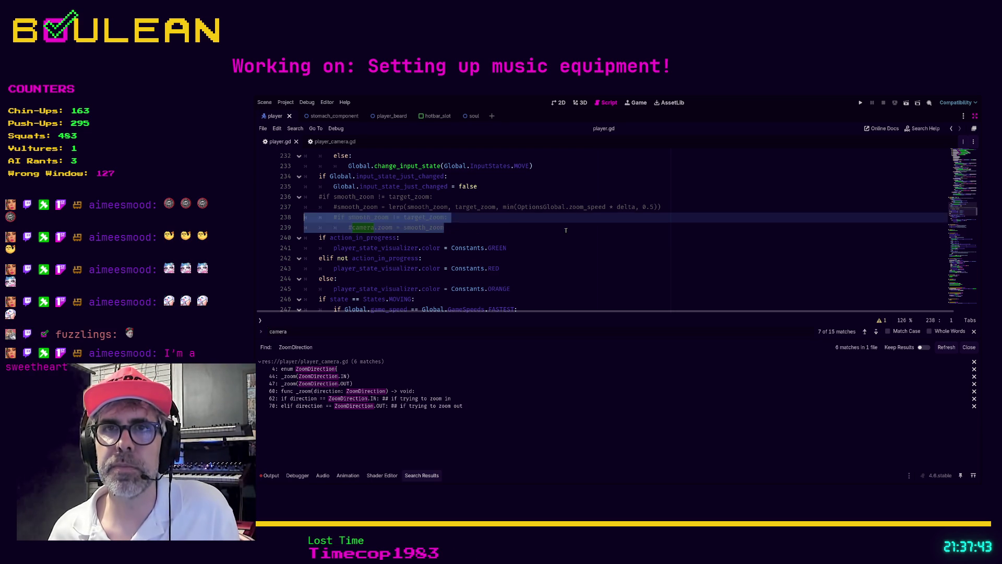
key(shift+Up)
key(shift+Up)
key(shift+Up)
key(BackSpace)
key(BackSpace)
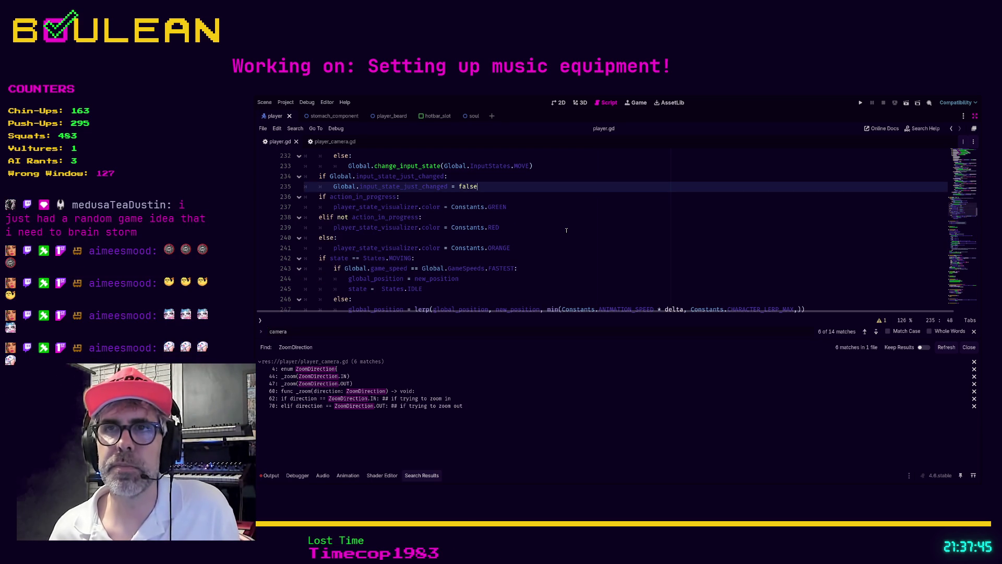
Delete the commented-out _set_camera_view function and its leftover empty line
click(566, 230)
key(ctrl+f)
key(Return)
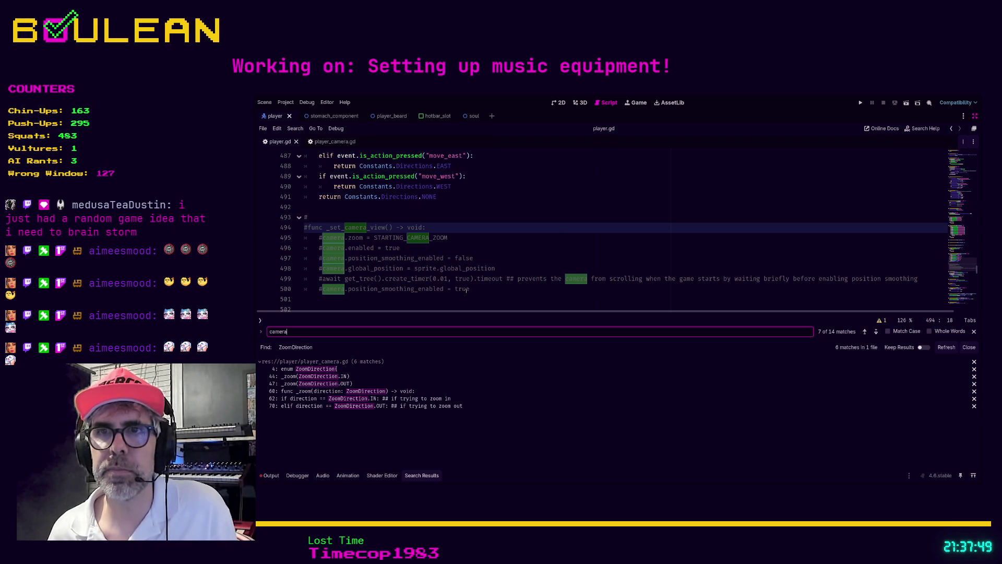
drag(466, 290, 304, 217)
key(BackSpace)
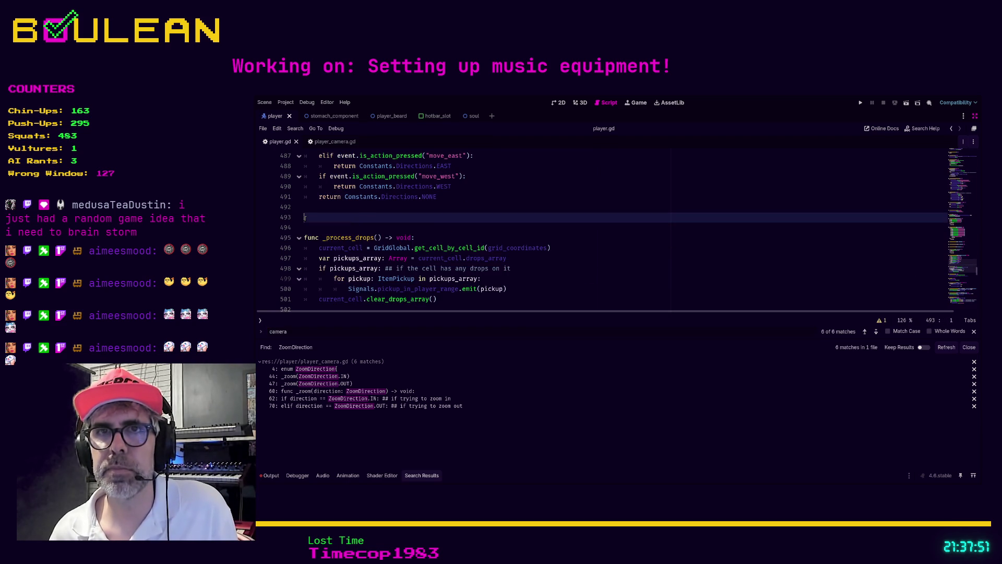
key(BackSpace)
Start replacing FEAR with HERE in the RUN CAMERA DEALIOS note on line 147
key(ctrl+f)
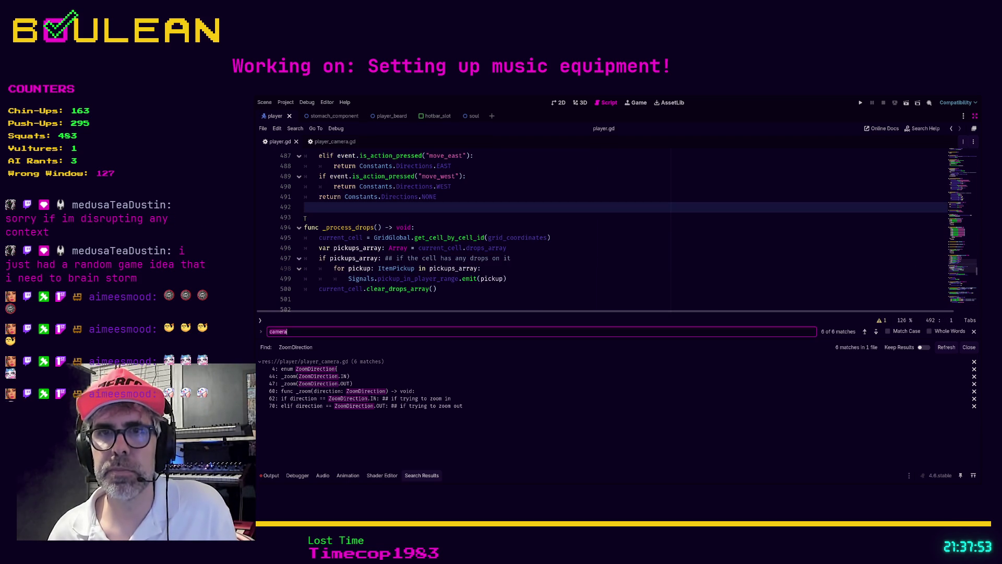
key(Return)
click(492, 225)
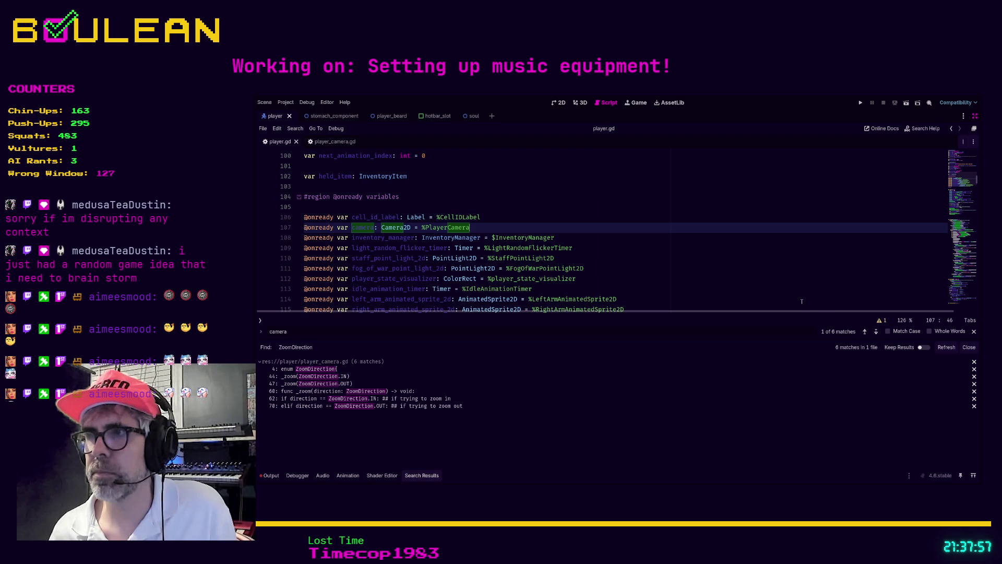
click(875, 331)
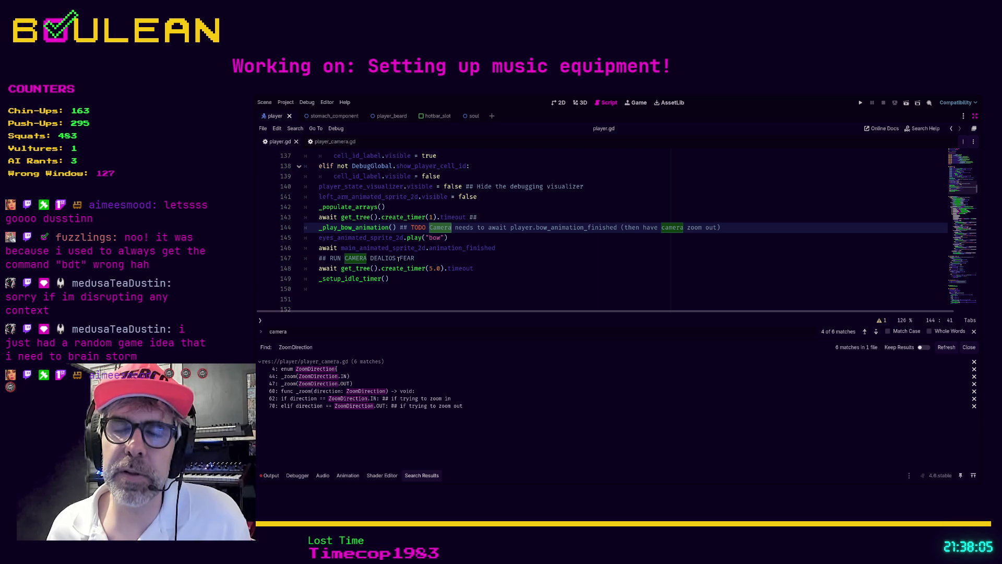
click(399, 258)
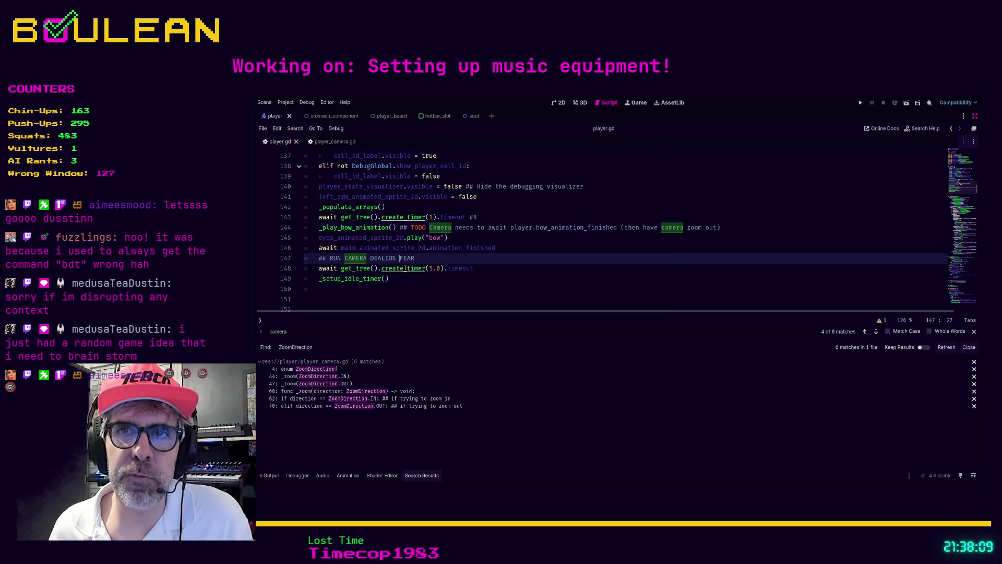
ctrl+scroll(408, 267, up, 1)
ctrl+scroll(418, 275, up, 3)
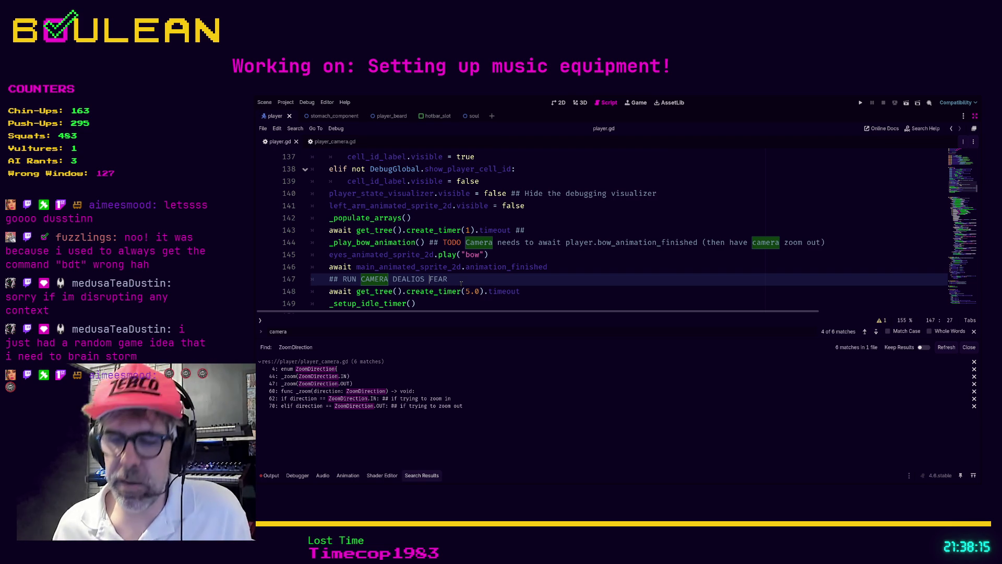
key(Delete)
text(H)
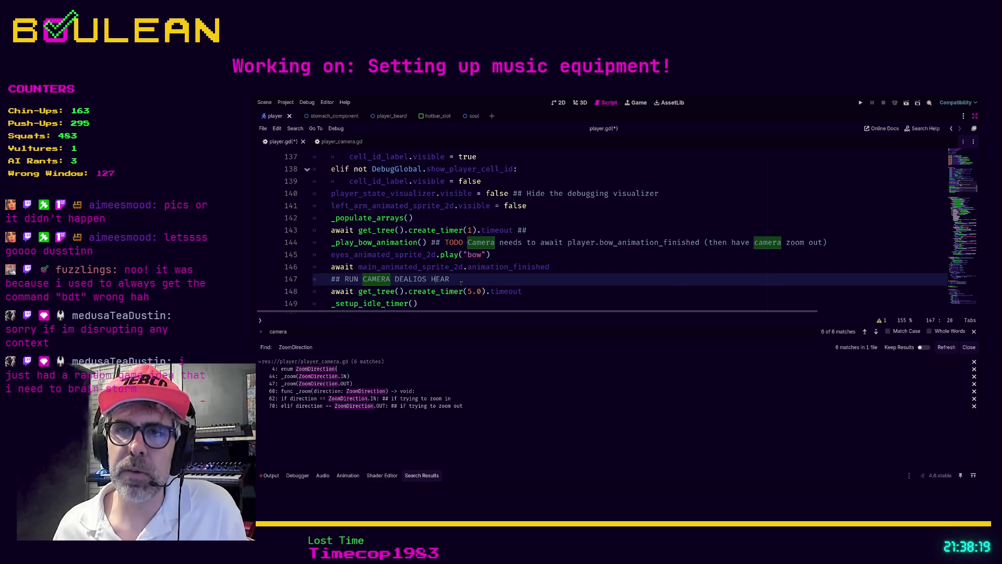
text(ERE)
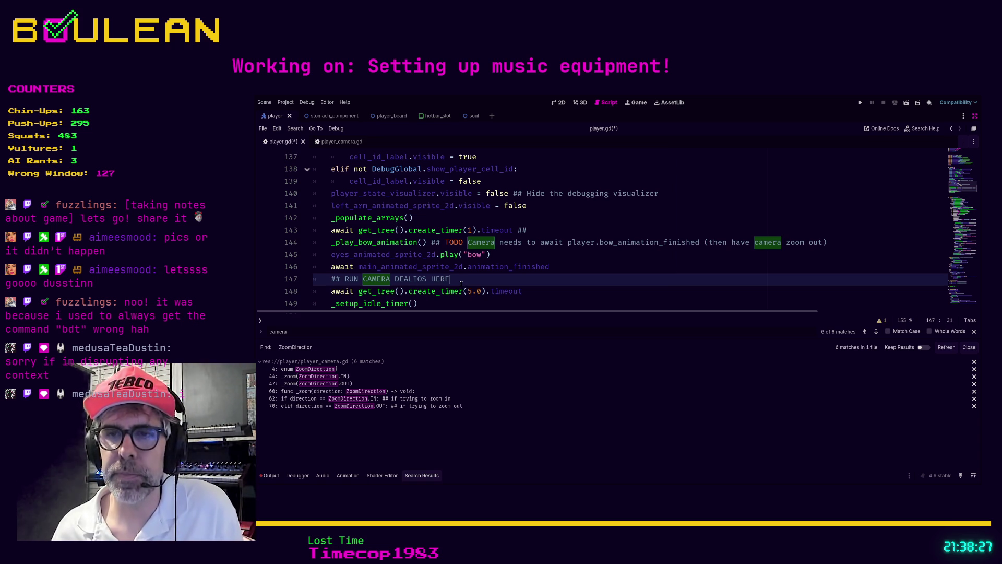
Add the date 2026-03-12 to the line 147 note, correct the mistyped year, and save player.gd
text( 0226-)
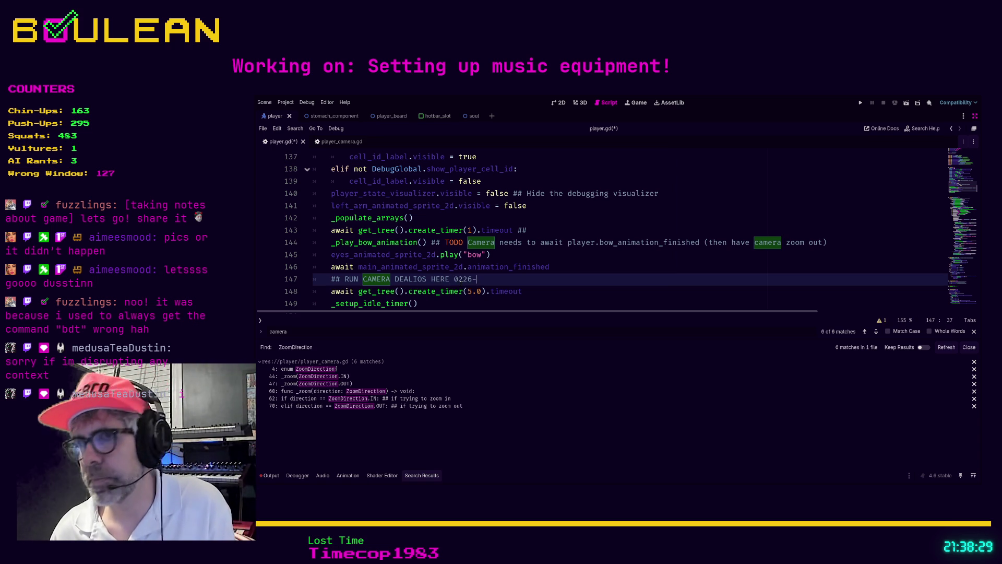
text(03-12)
click(461, 280)
text(20)
key(Left)
key(Left)
key(BackSpace)
key(BackSpace)
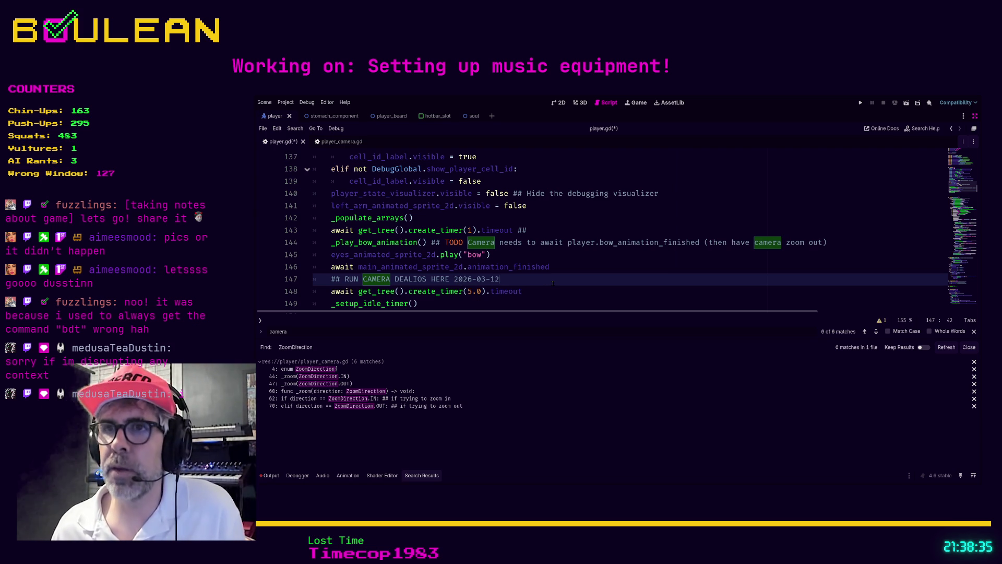
key(ctrl+s)
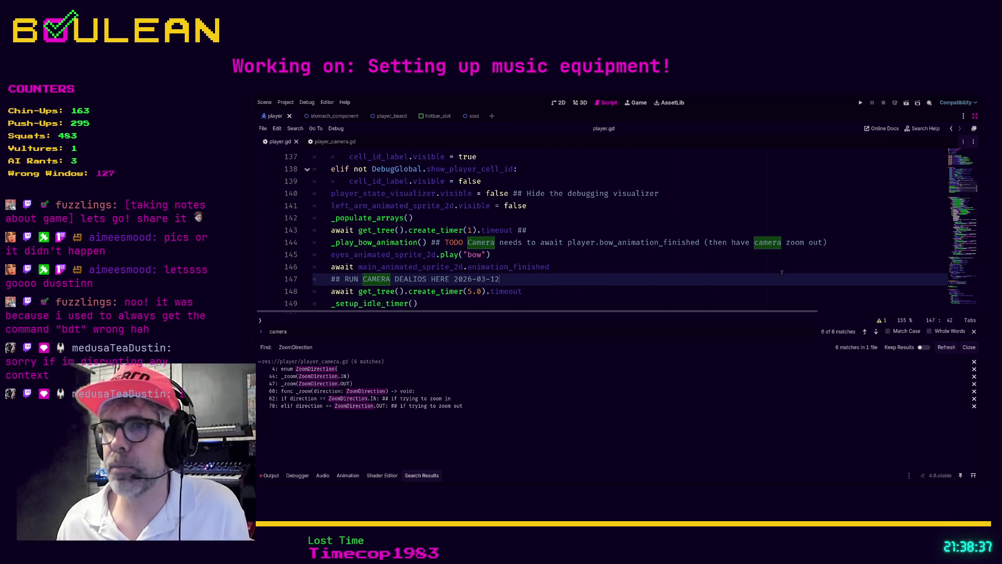
Step through every 'camera' match in player.gd to confirm the cleanup
click(876, 333)
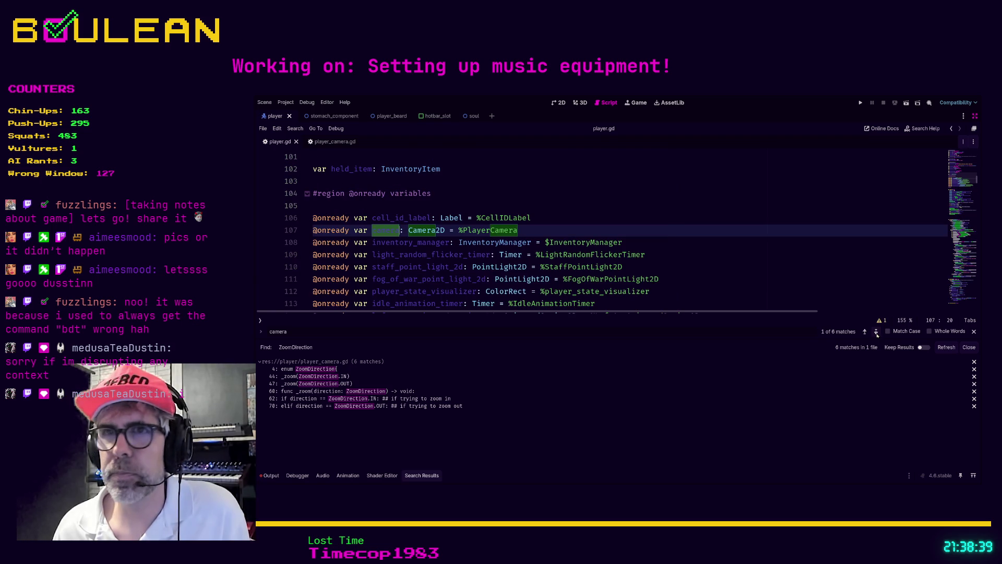
click(876, 333)
click(876, 332)
click(876, 333)
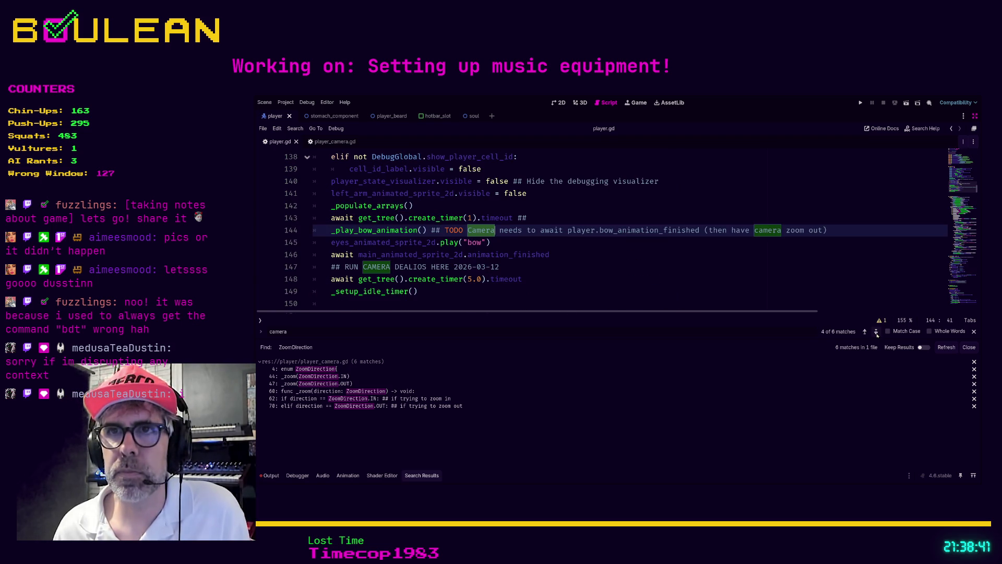
click(876, 332)
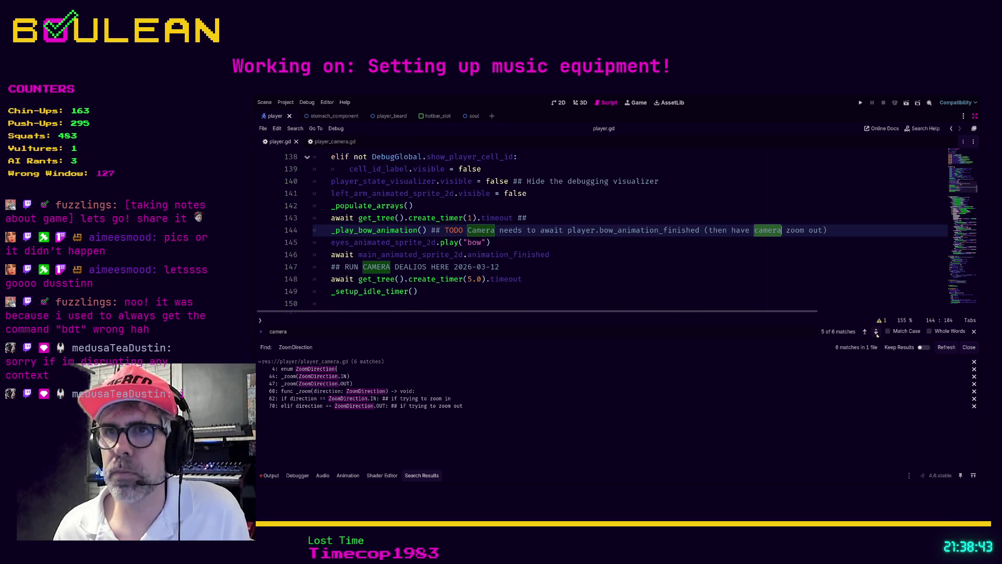
click(875, 332)
click(876, 332)
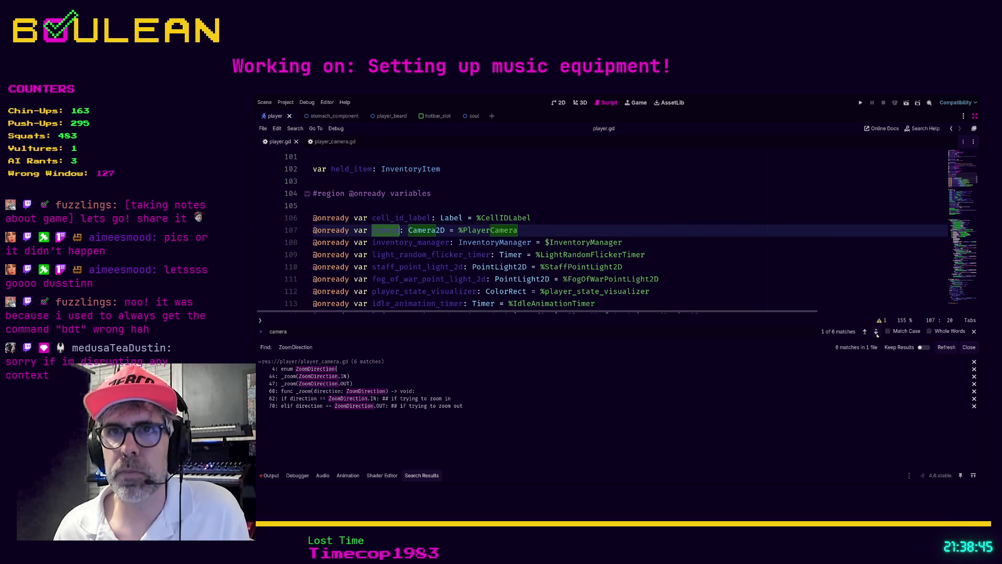
click(876, 332)
click(876, 332)
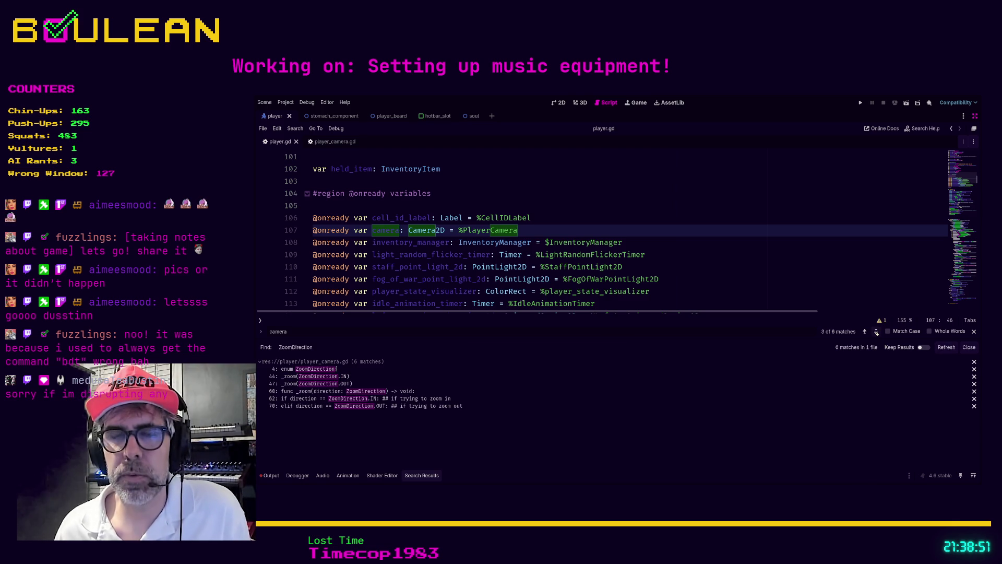
Check the ZoomDirection enum's IN and OUT in player_camera.gd, then view player.gd's zoom constants
click(339, 372)
drag(319, 230, 306, 207)
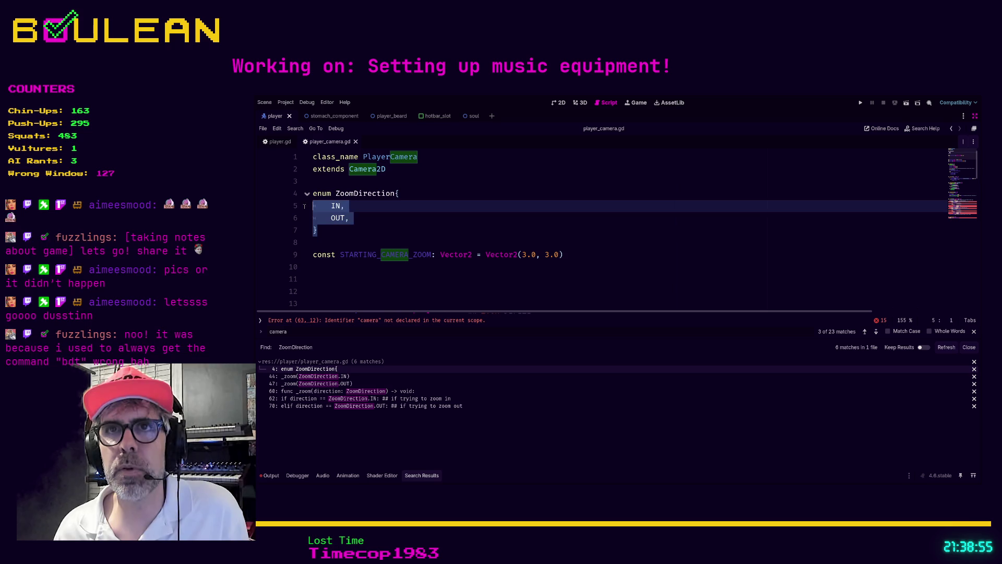
key(alt+Left)
scroll(488, 273, up, 5)
scroll(489, 274, up, 10)
scroll(489, 273, up, 4)
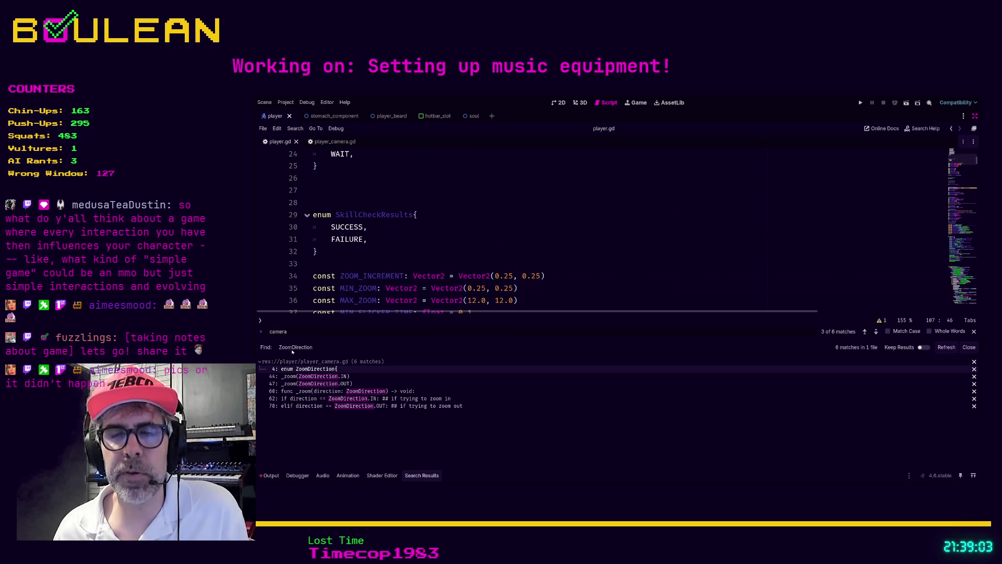
click(577, 335)
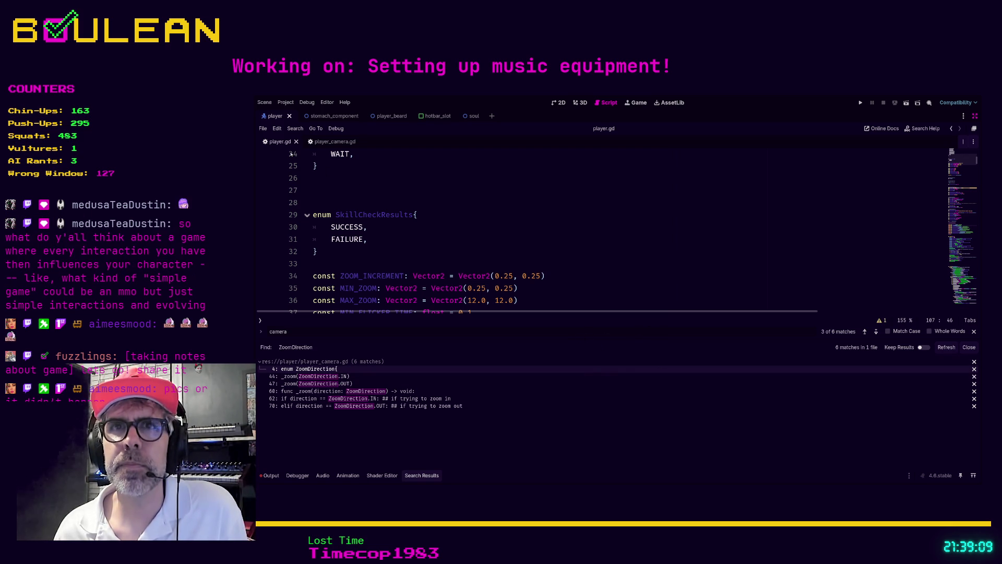
Search player.gd for 'zoom' and cut the ZOOM_INCREMENT, MIN_ZOOM and MAX_ZOOM constants on lines 34–36
click(490, 205)
key(ctrl+f)
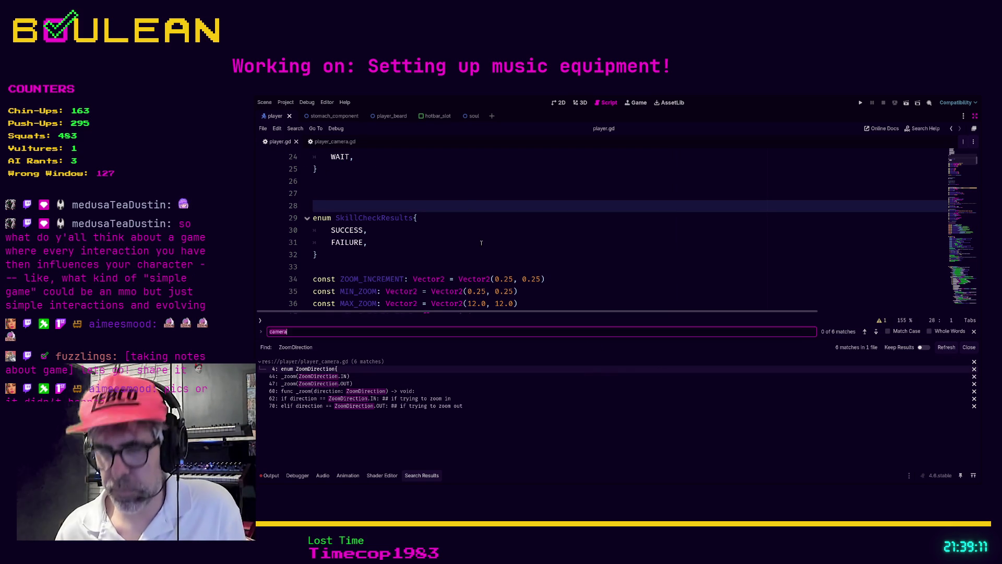
text(zoom)
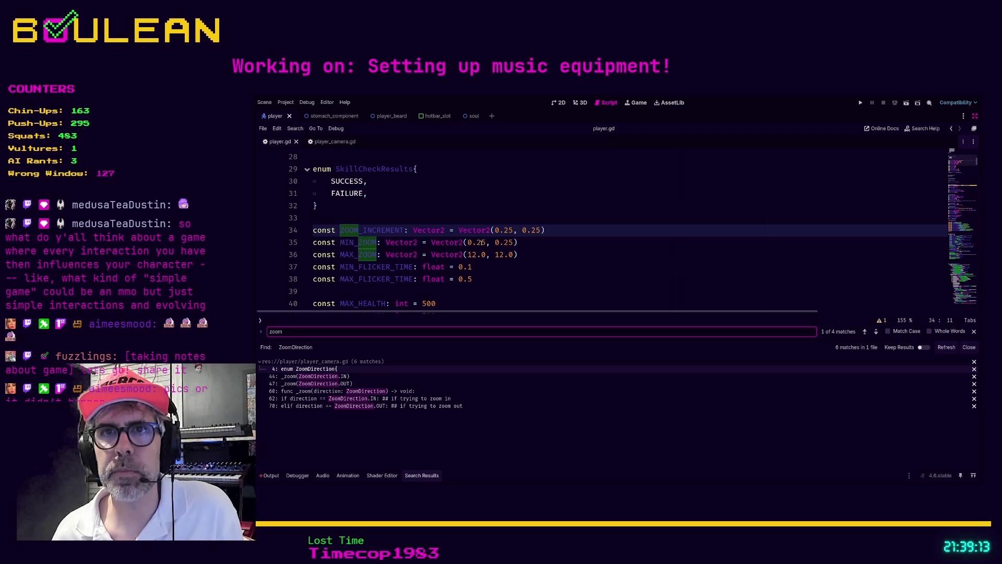
click(540, 255)
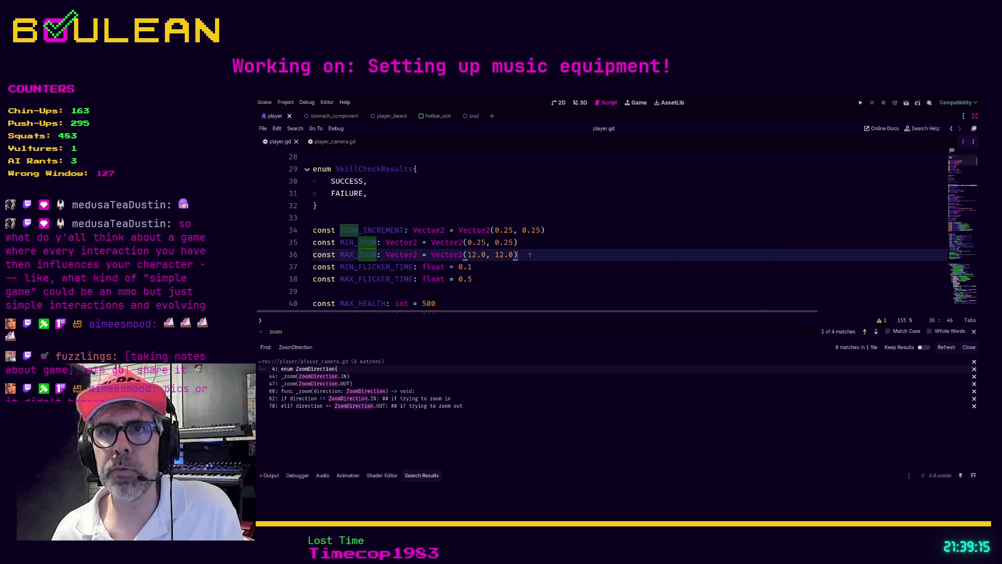
mouse_move(540, 254)
mouse_down()
mouse_move(449, 255)
mouse_move(313, 230)
mouse_up()
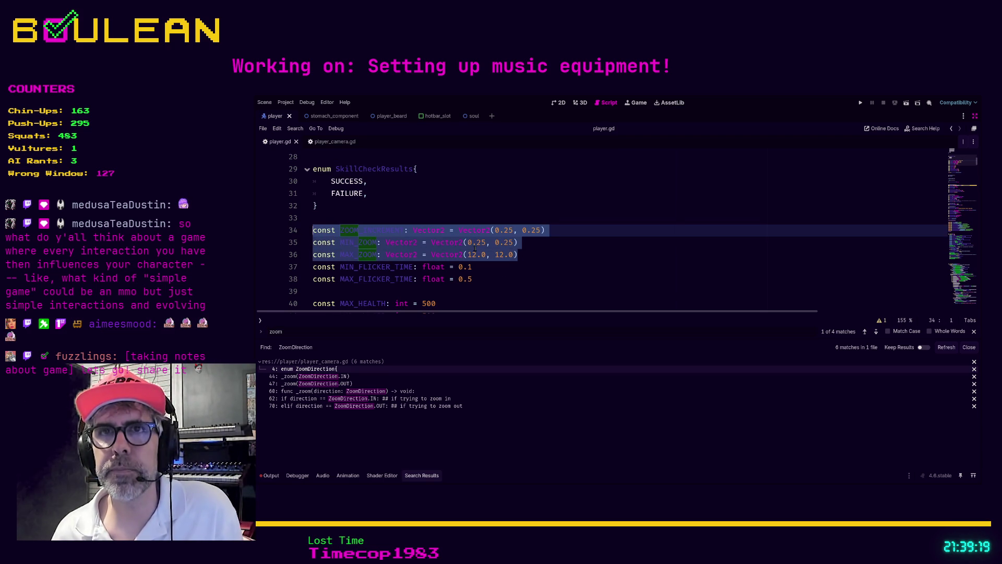
key(ctrl+x)
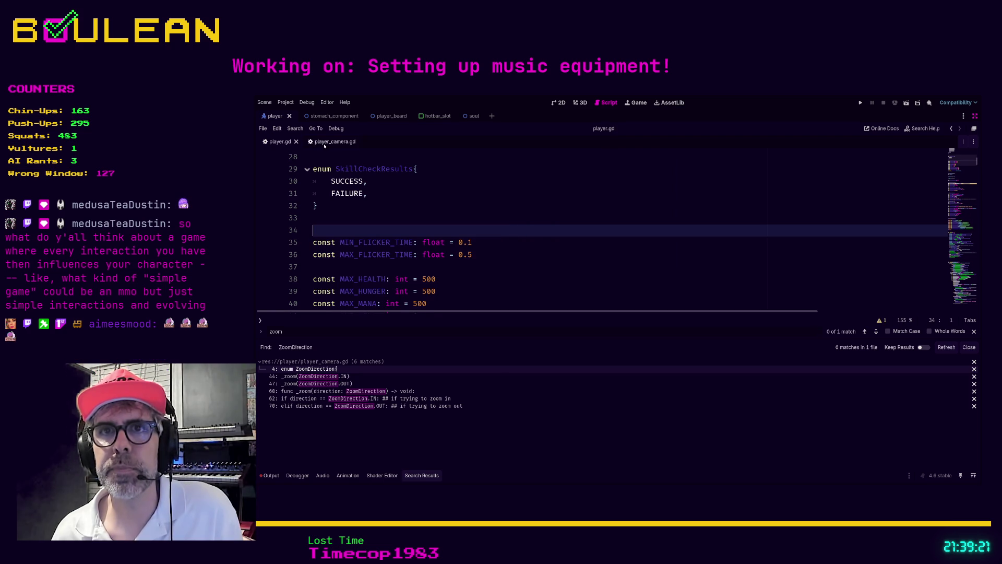
Paste the three zoom constants below STARTING_CAMERA_ZOOM in player_camera.gd and save it
click(324, 144)
scroll(433, 241, down, 3)
scroll(434, 241, up, 2)
drag(566, 218, 352, 223)
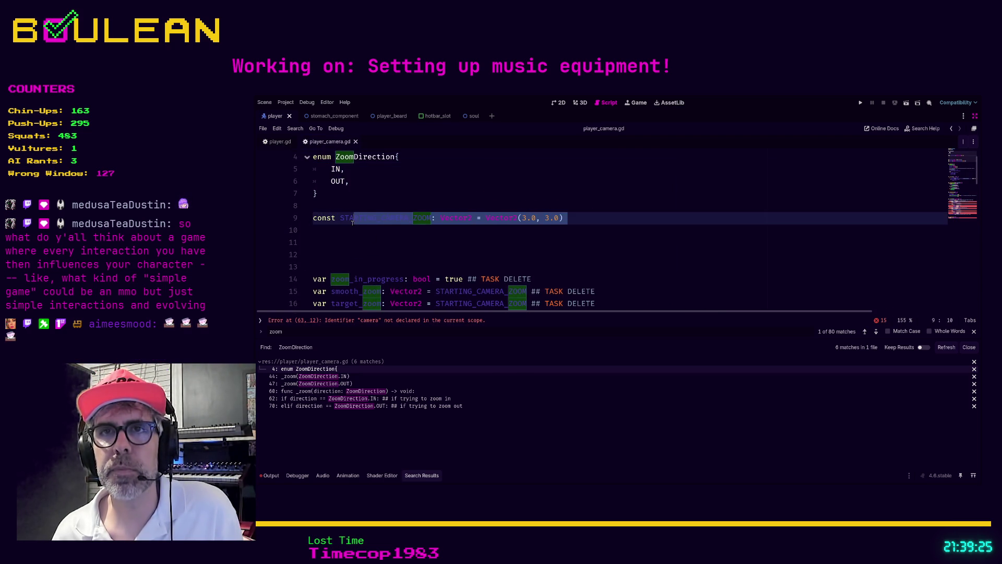
click(353, 229)
key(ctrl+v)
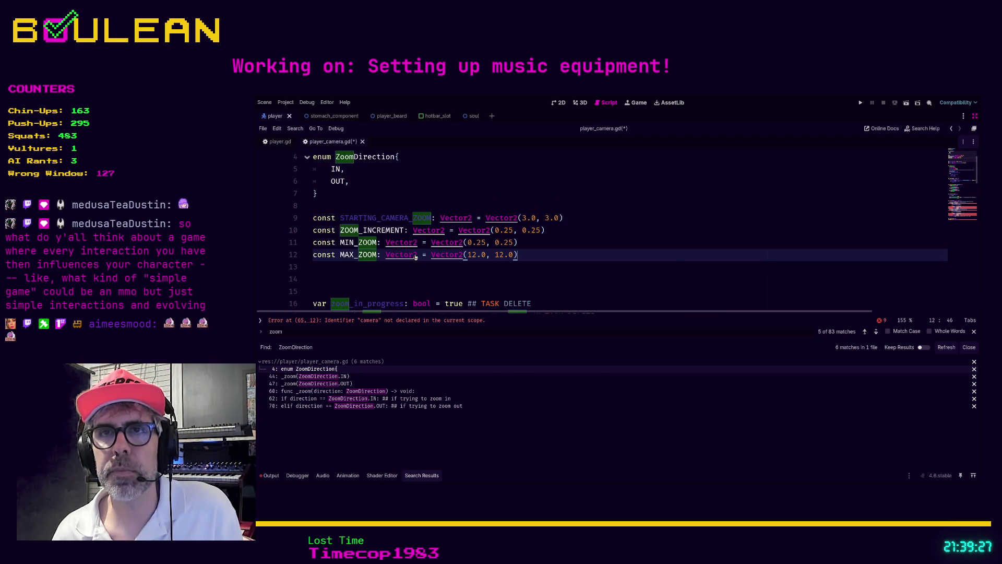
click(342, 273)
key(ctrl+s)
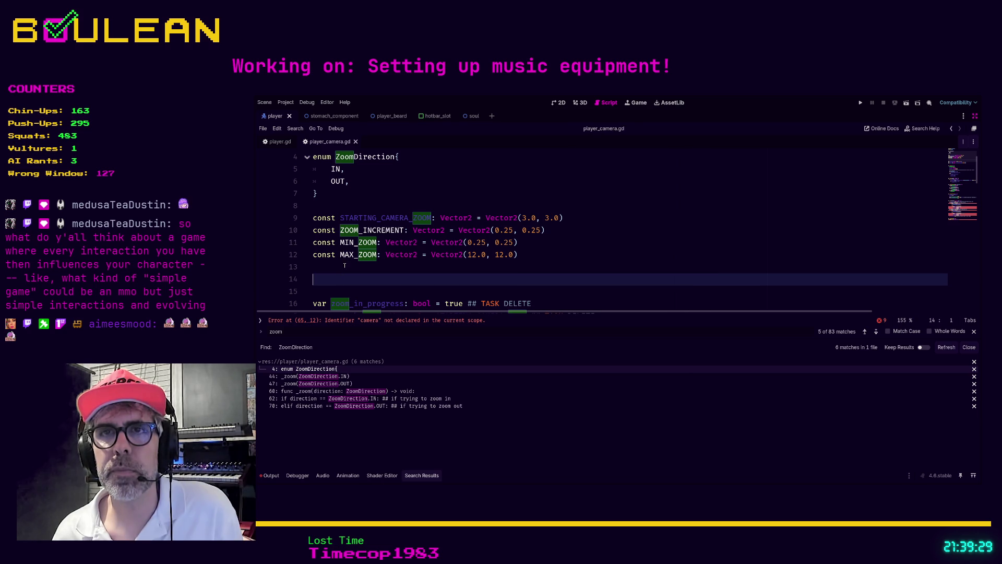
click(280, 142)
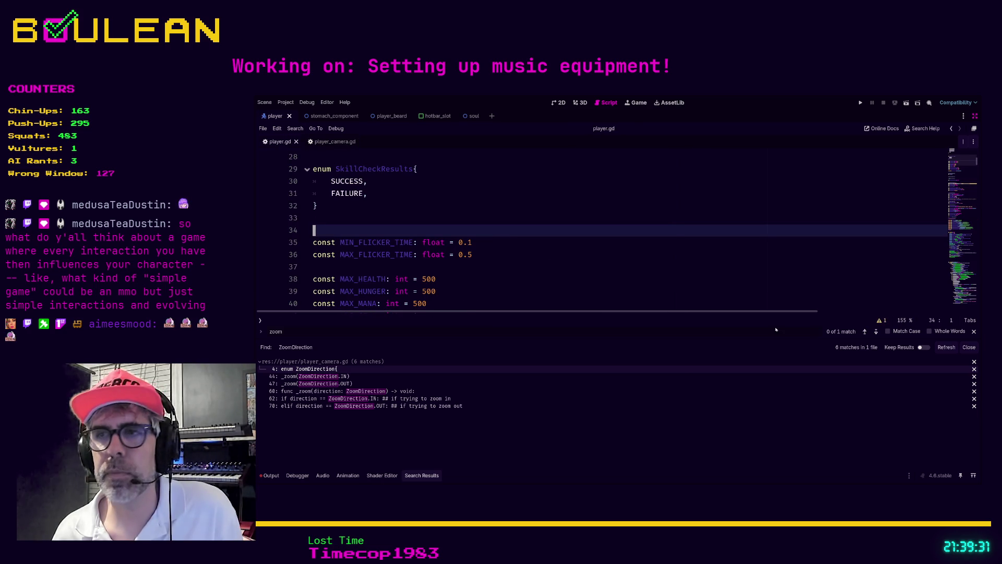
Check player.gd's remaining zoom mention, then find zoom_increment in player_camera.gd and drop line 69's camera. prefix
click(876, 332)
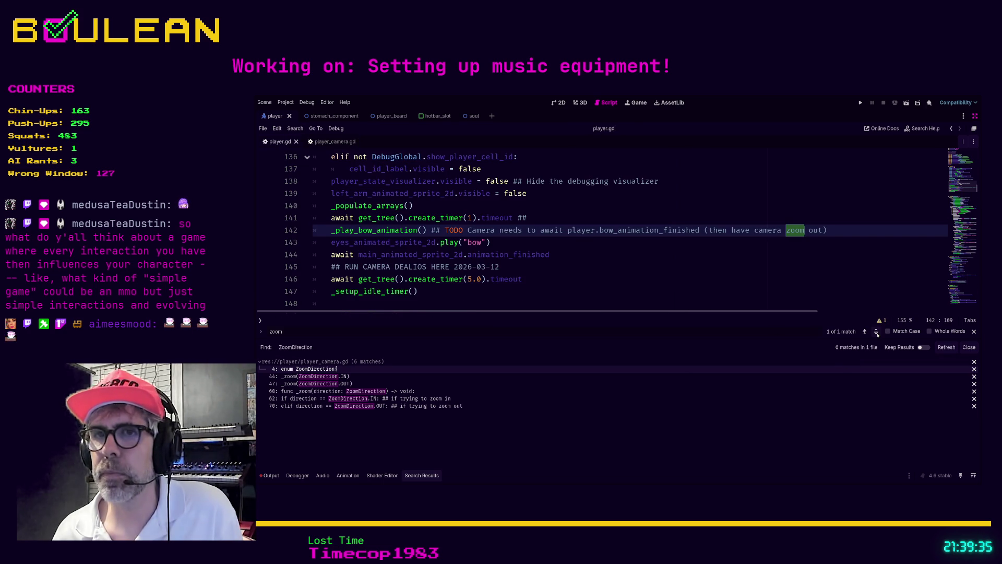
click(548, 287)
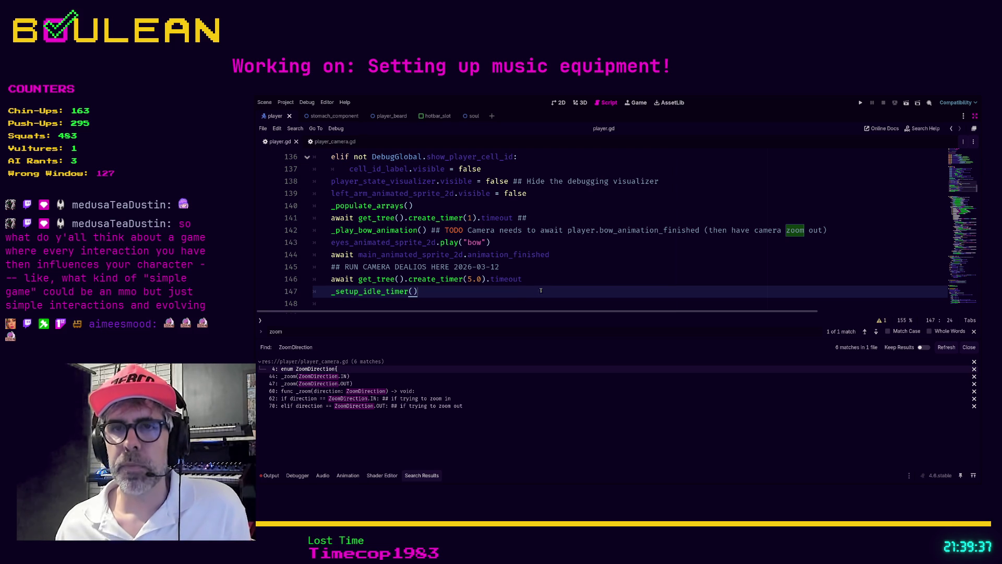
key(alt+Left)
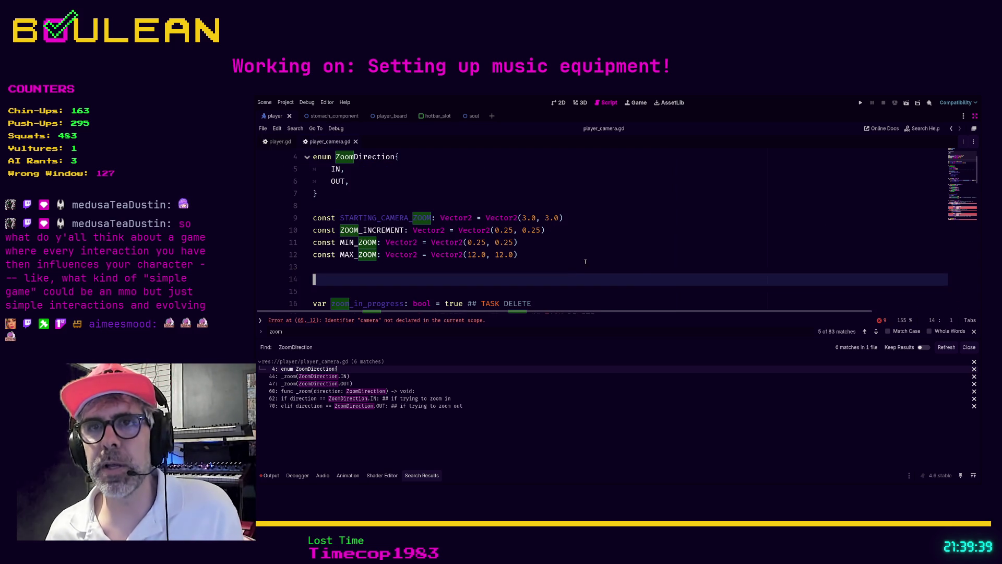
click(590, 265)
key(ctrl+f)
text(zoo)
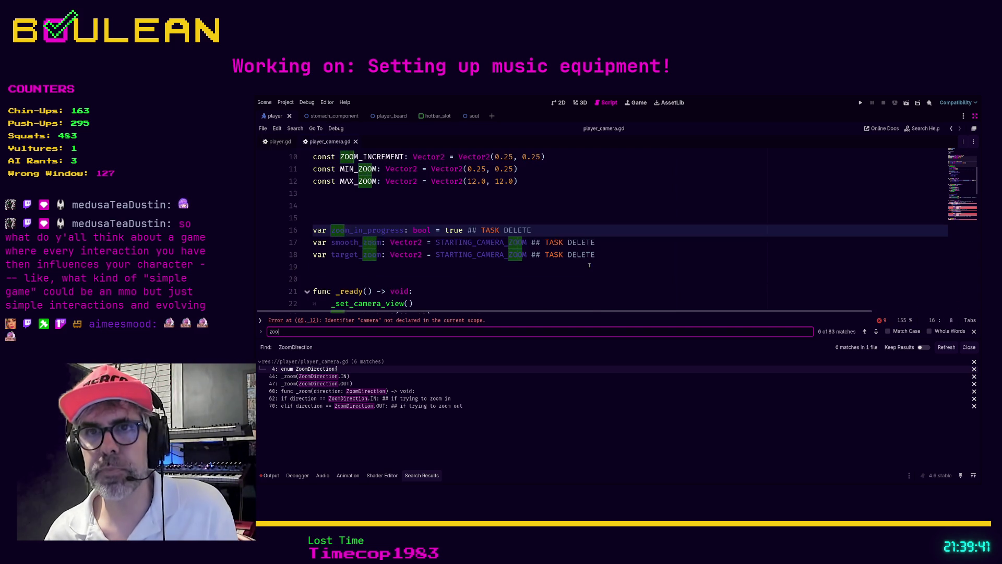
text(m_increment)
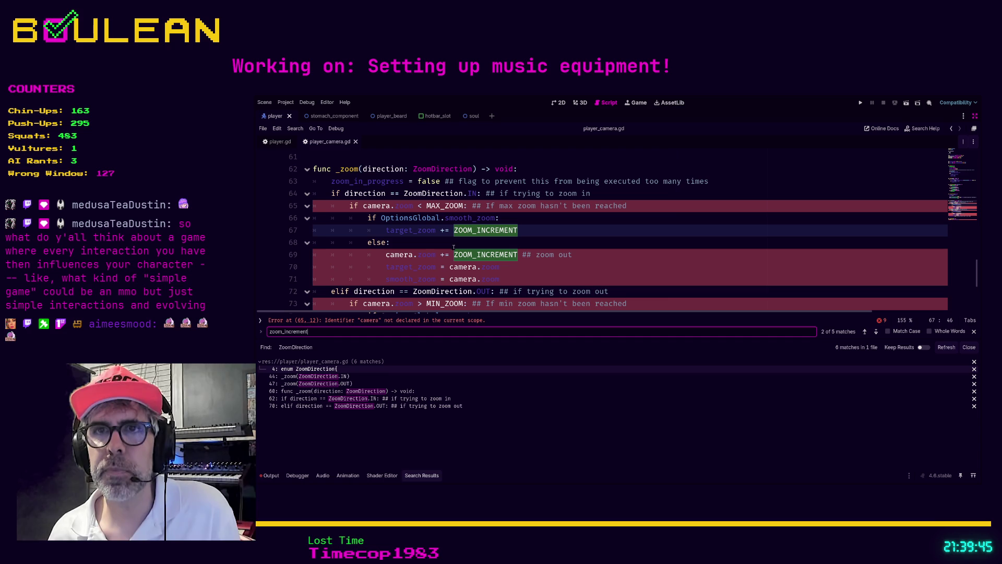
click(418, 255)
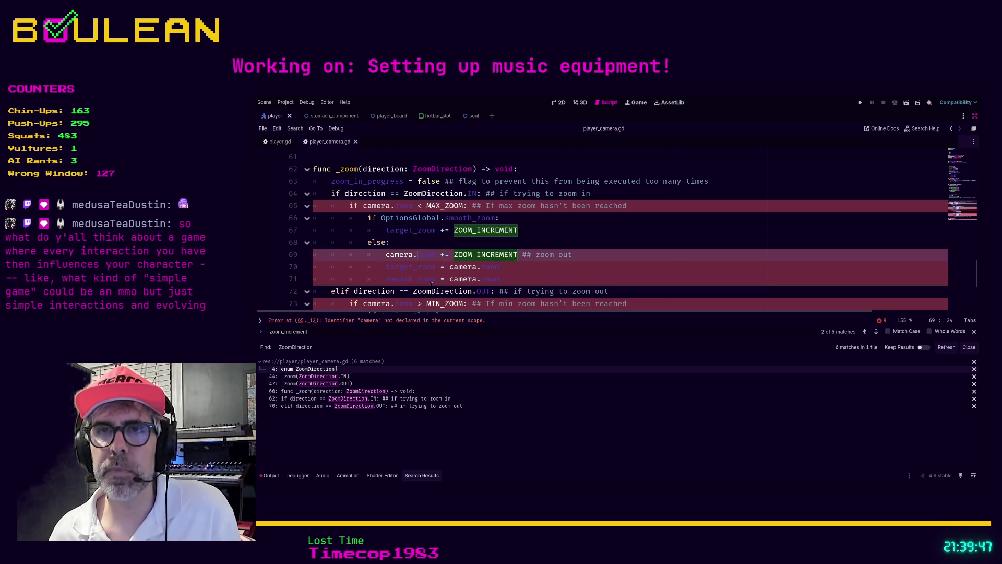
key(shift+Home)
key(BackSpace)
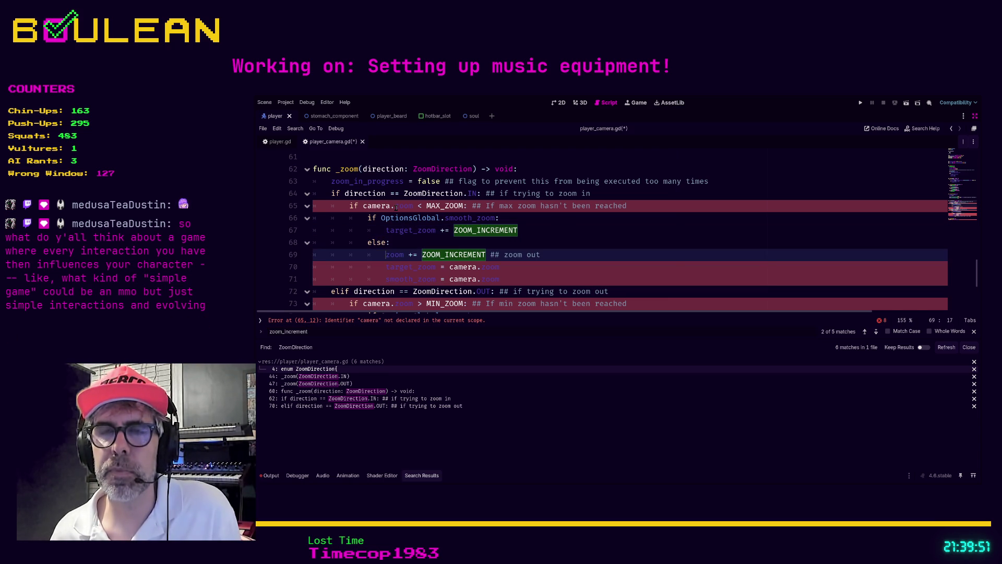
Delete the camera. prefix from the zoom references on lines 65 and 71 using multiple carets
click(396, 206)
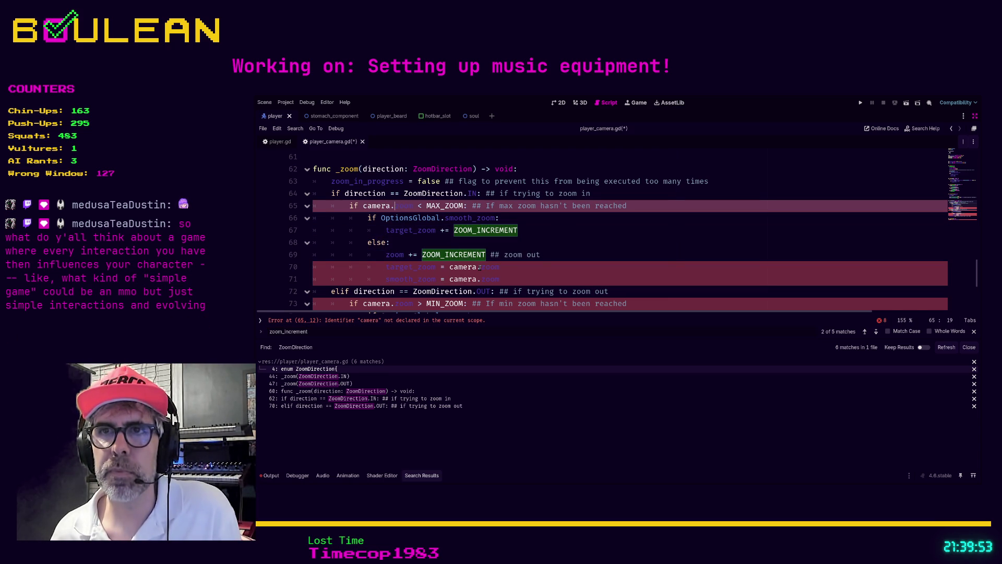
shift+click(481, 267)
click(480, 267)
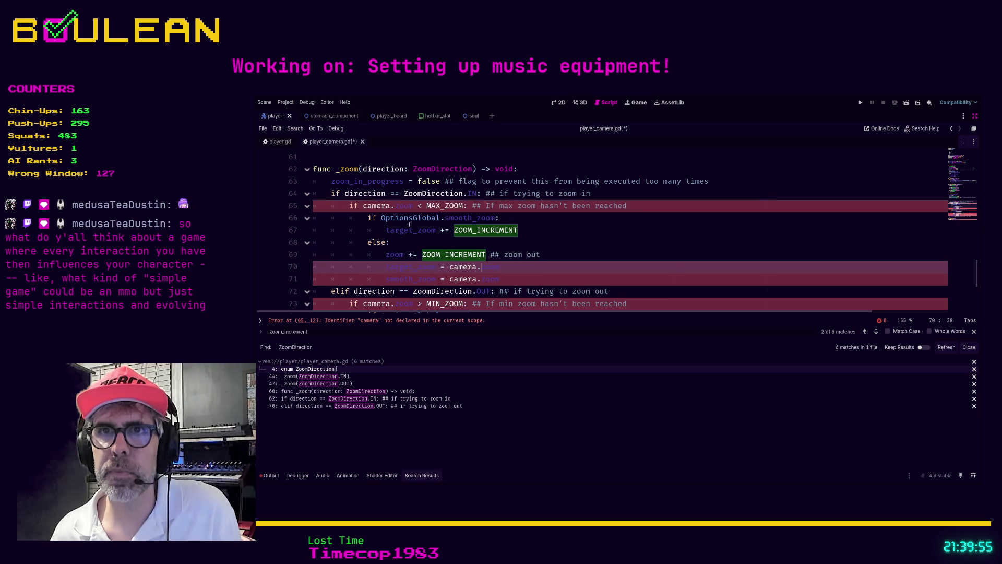
click(394, 206)
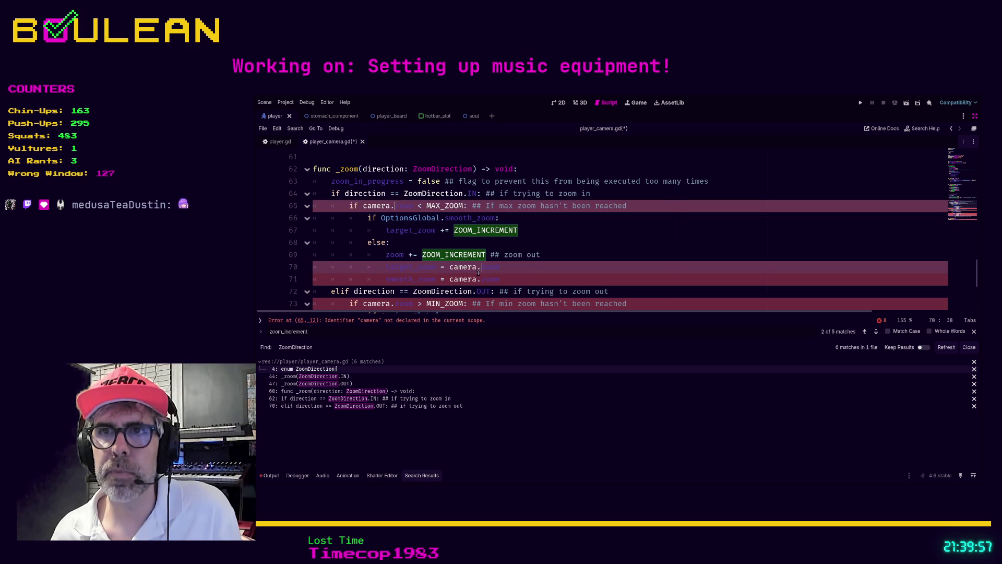
click(471, 280)
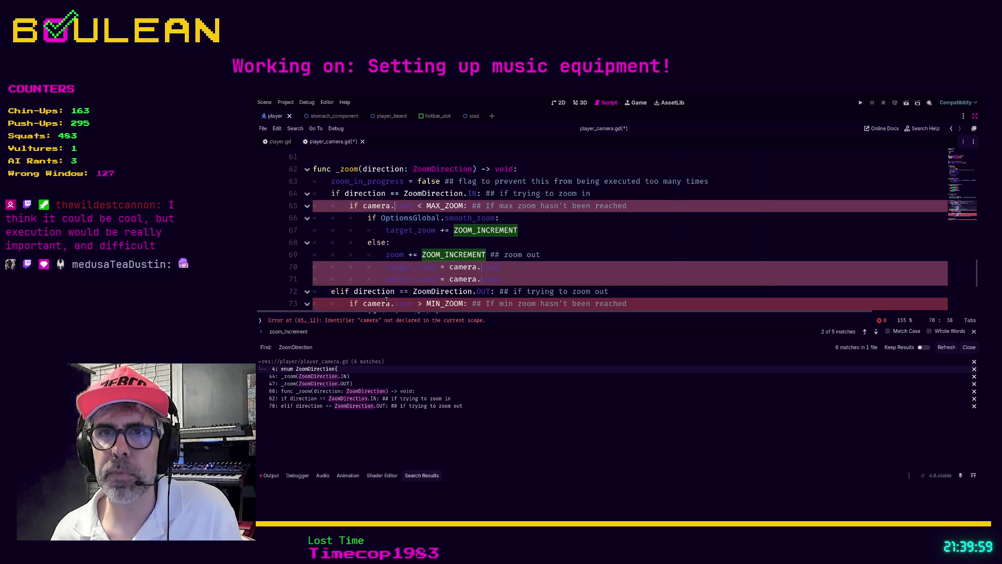
scroll(397, 303, down, 1)
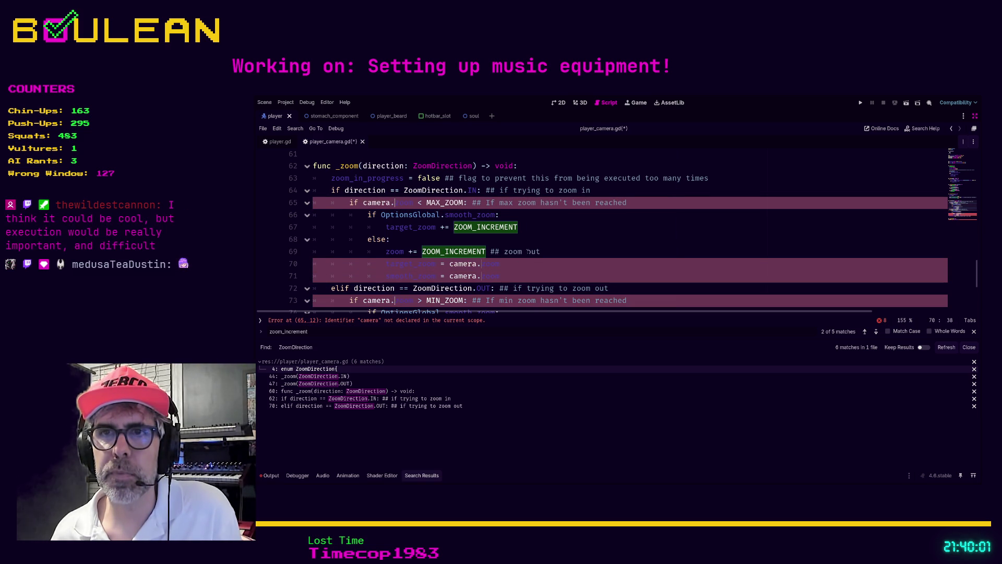
scroll(522, 255, down, 3)
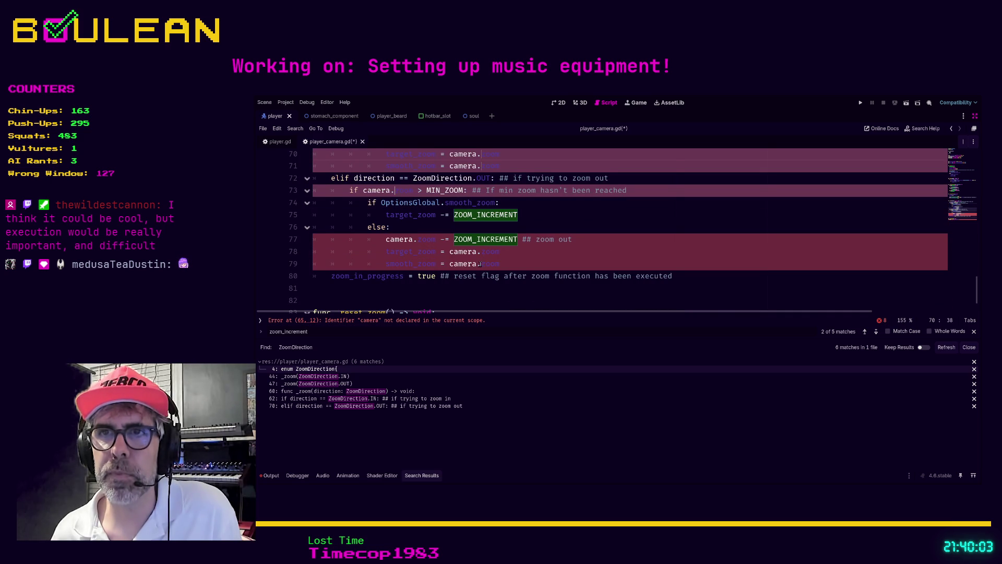
scroll(480, 264, up, 1)
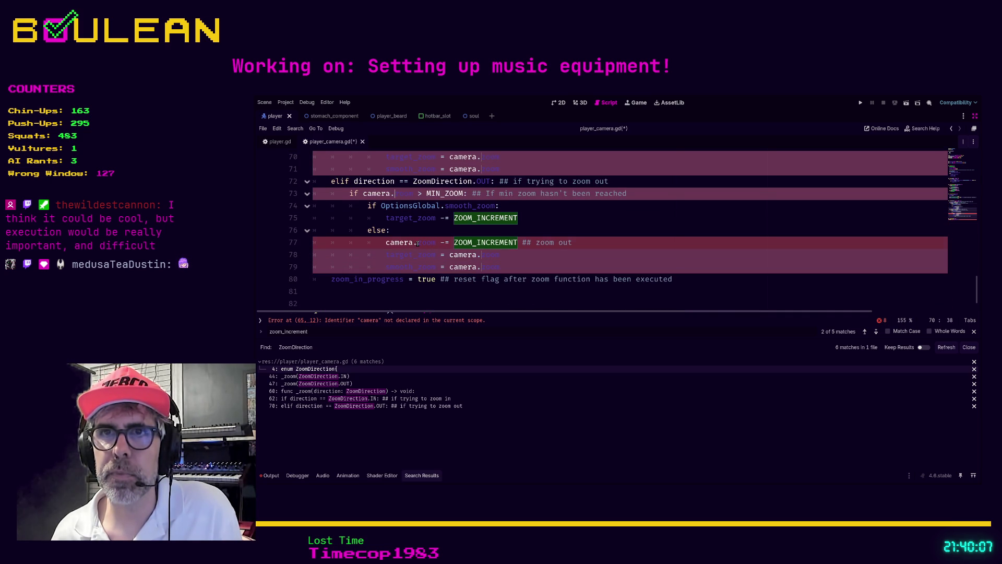
key(ctrl+shift+Left)
key(BackSpace)
scroll(429, 259, up, 6)
click(507, 264)
Remove 'camera.' before zoom on line 84 in _reset_zoom to clear the last error
key(Escape)
click(439, 332)
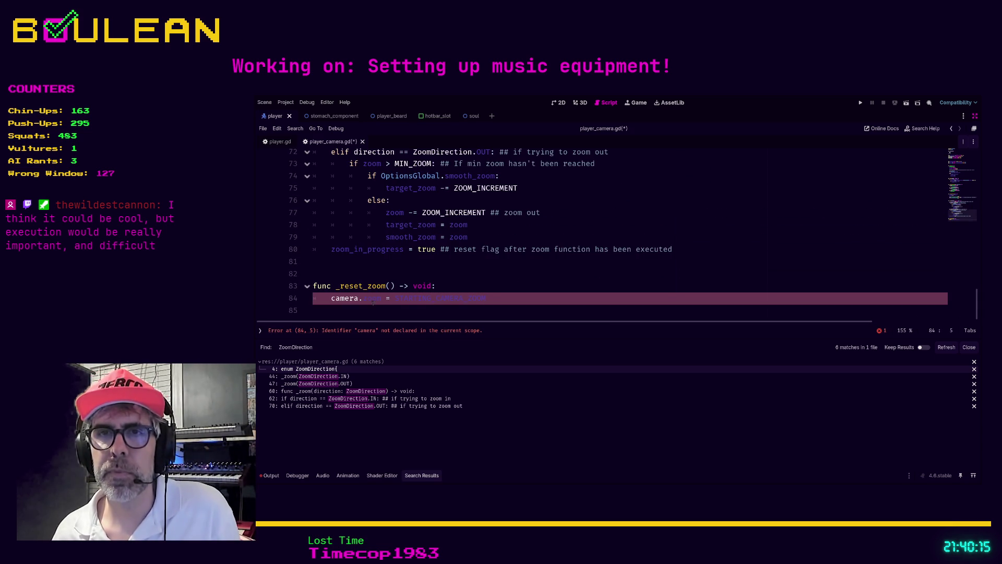
key(ctrl+Right)
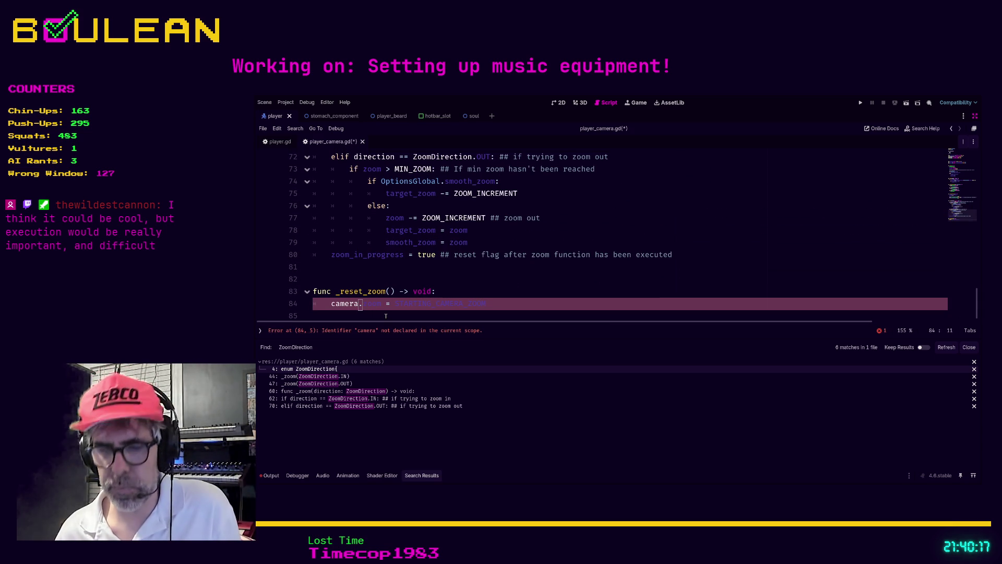
key(ctrl+BackSpace)
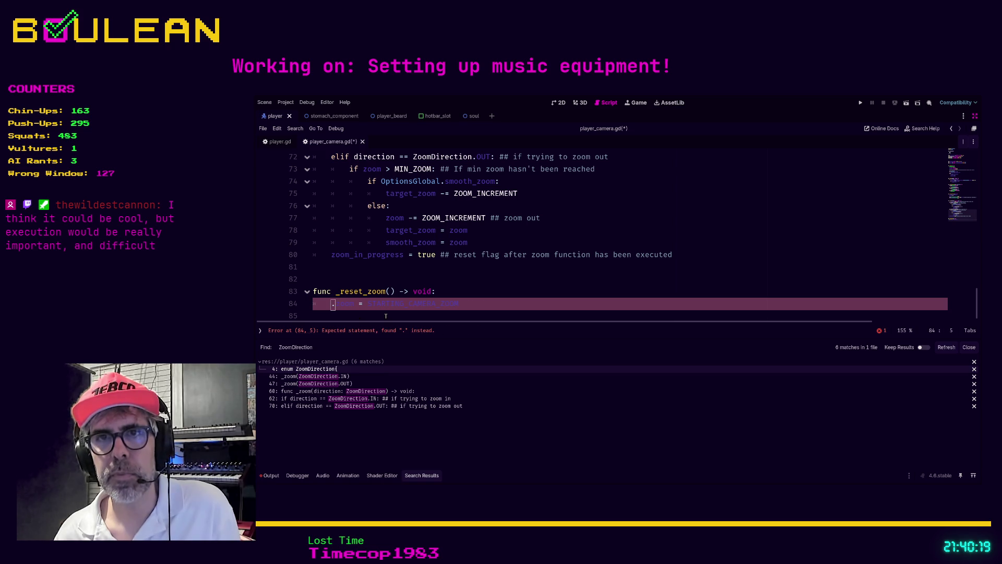
key(Delete)
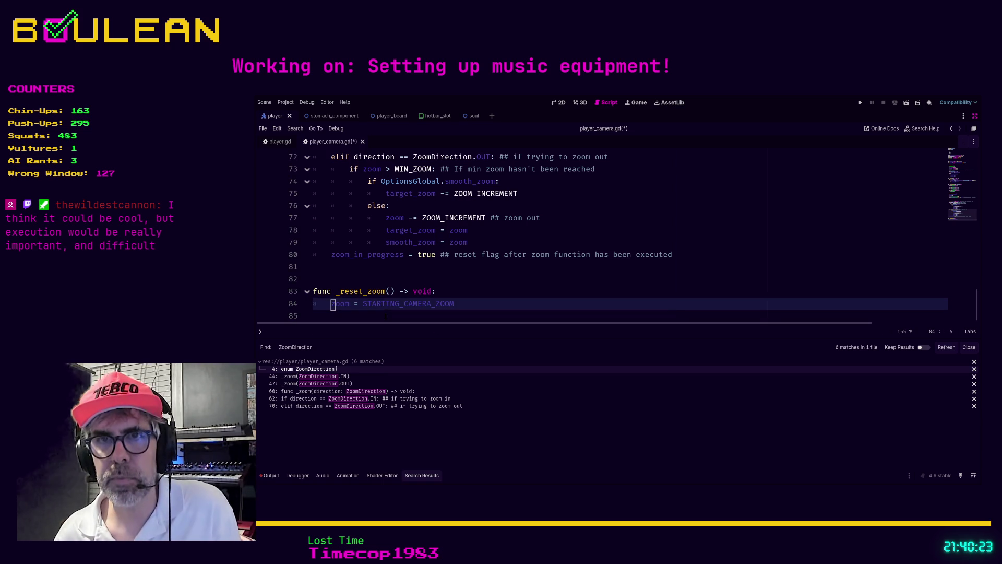
Review the edited player_camera.gd from bottom to top and save it
key(Up)
key(Up)
key(Up)
key(Up)
key(Up)
key(Up)
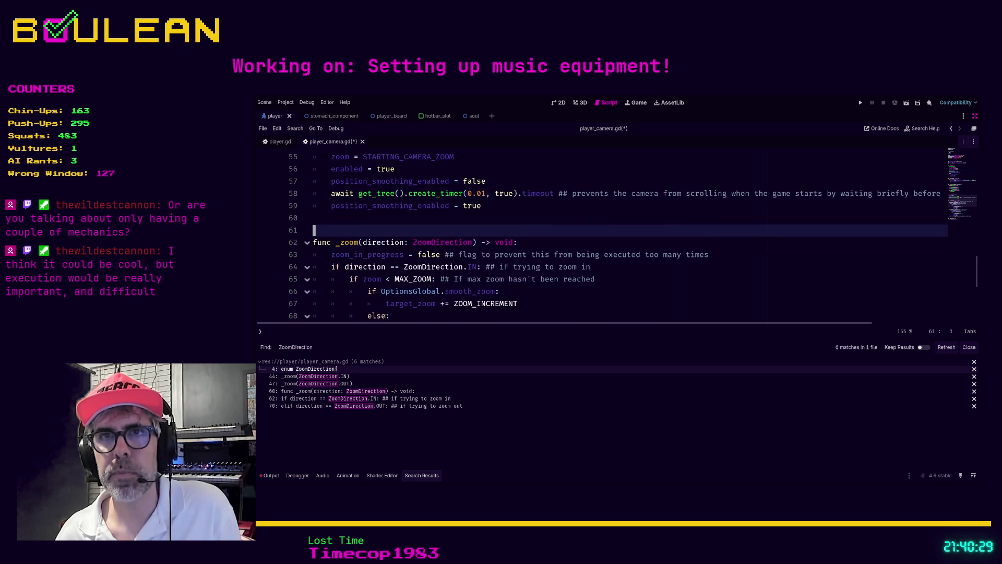
key(Up)
key(Up)
key(Up)
key(Right)
key(Up)
key(Up)
key(Up)
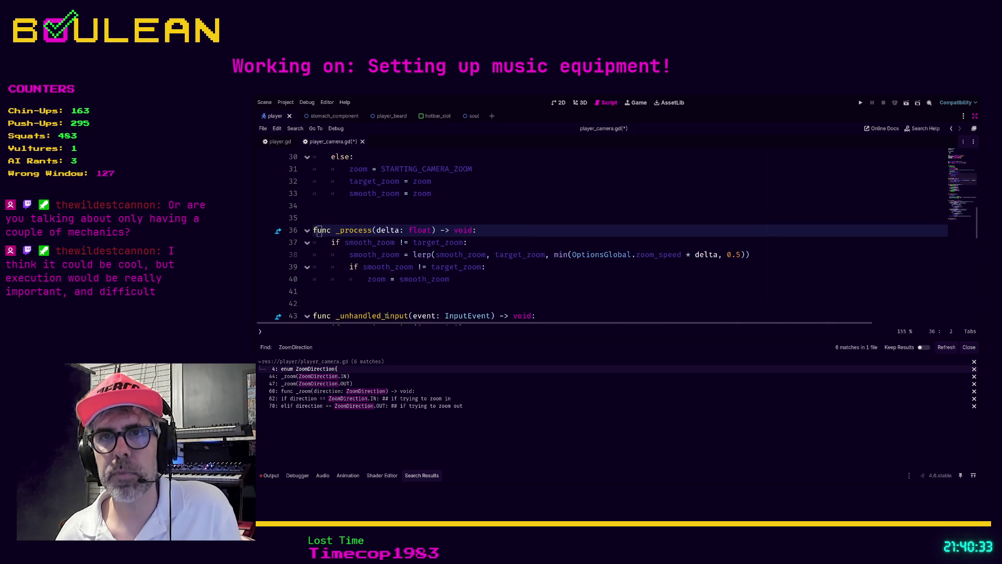
key(Up)
key(Up)
key(Up)
key(Up)
key(Up)
key(Up)
key(Up)
key(Up)
key(Up)
key(Up)
key(Up)
key(Up)
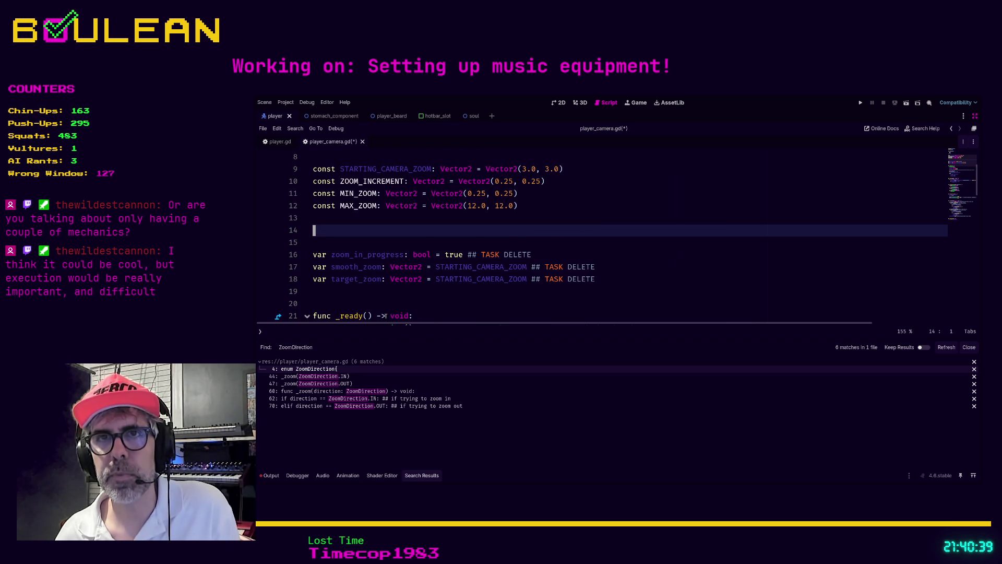
key(Up)
key(Up)
key(Up)
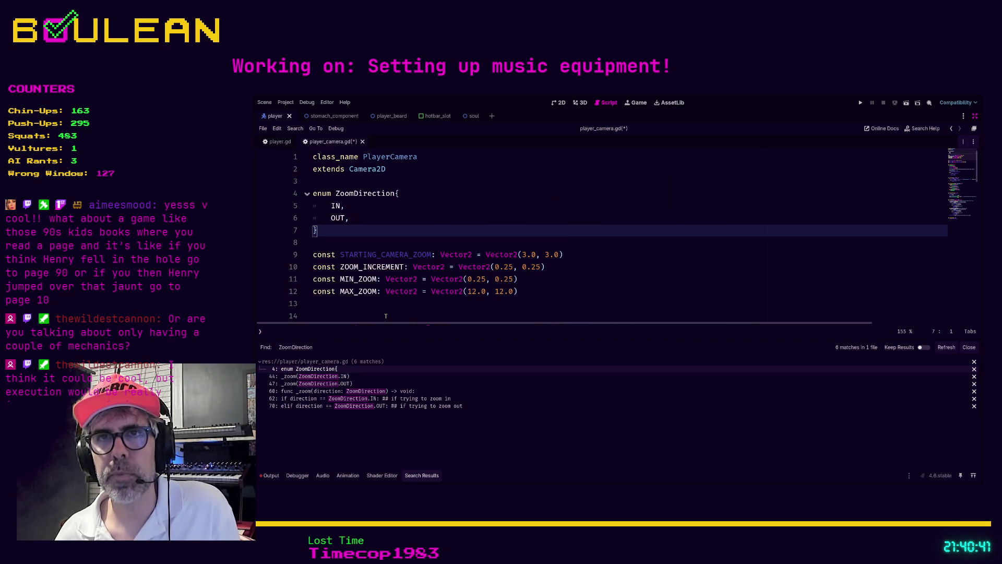
key(Down)
key(ctrl+s)
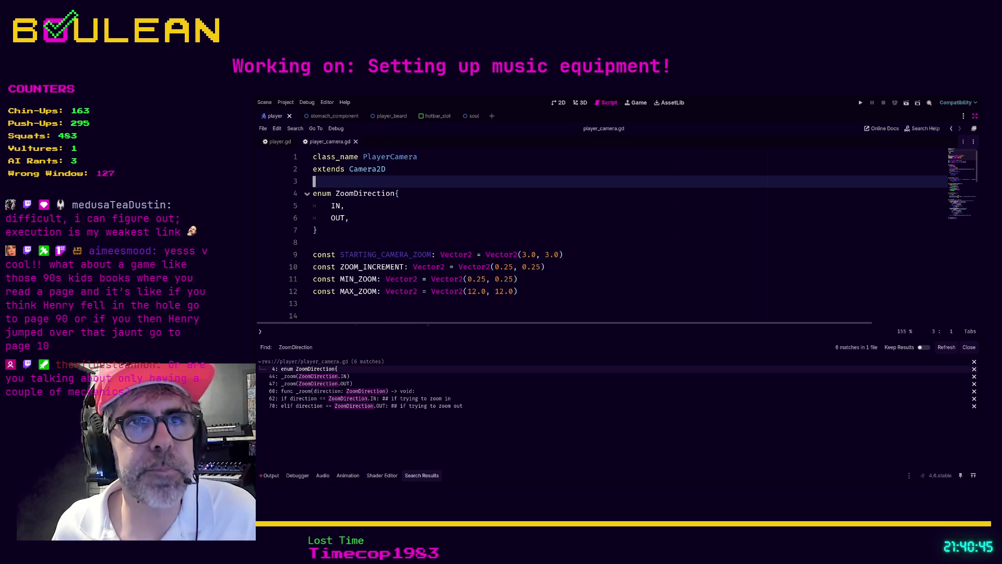
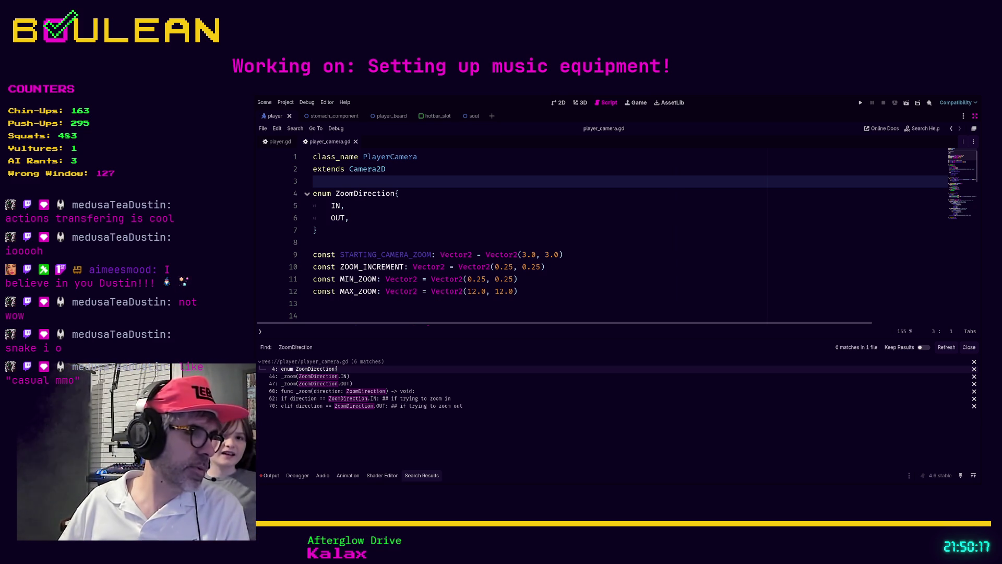
Delete the extra blank line below the zoom constants in player_camera.gd and save it
click(486, 307)
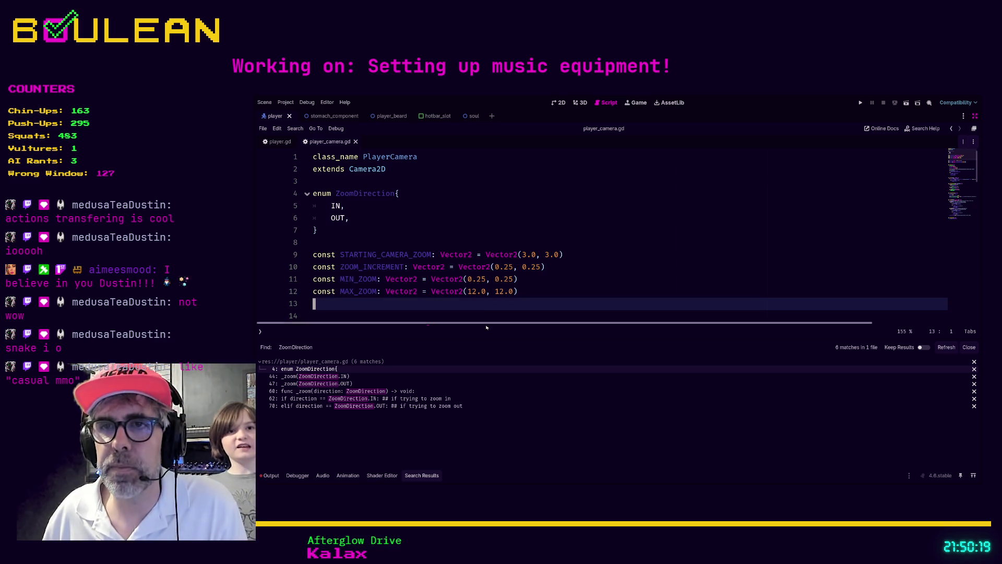
drag(486, 338, 497, 371)
scroll(417, 298, down, 1)
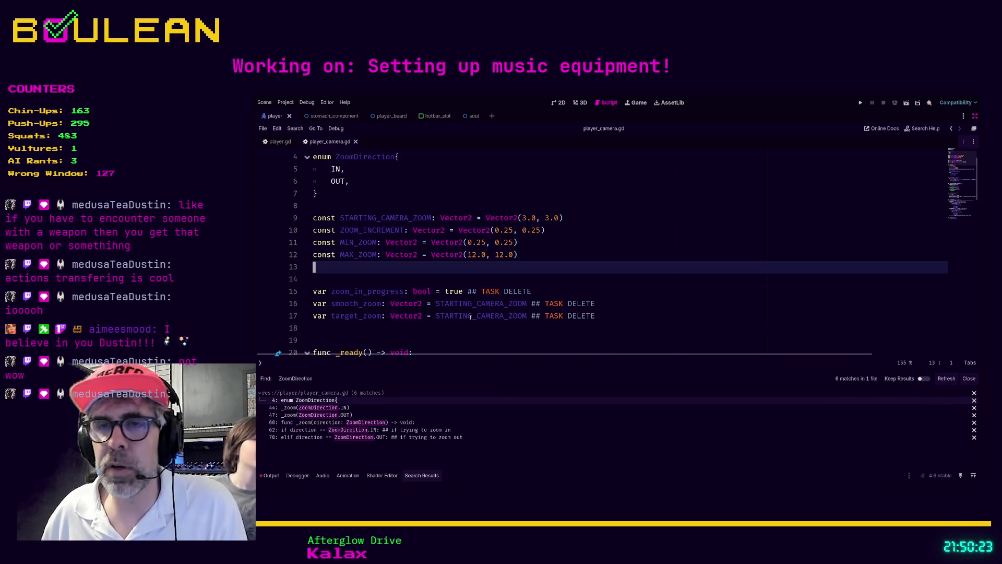
click(366, 278)
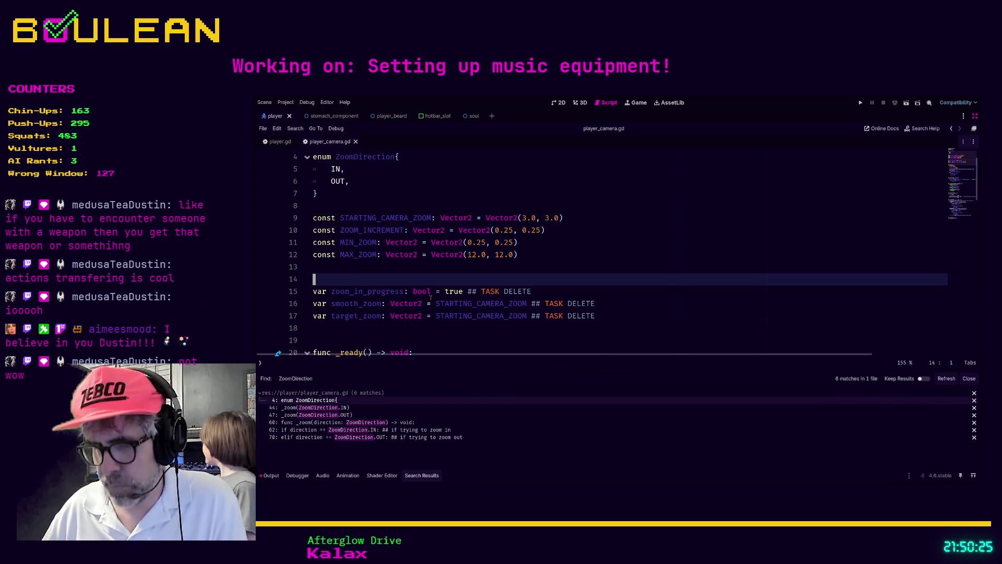
key(Up)
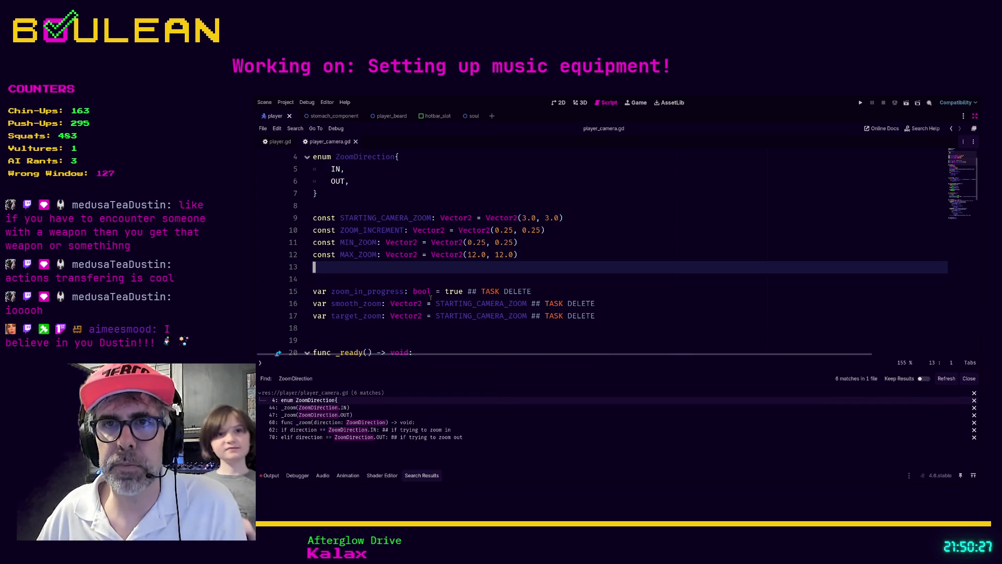
key(Delete)
key(Down)
key(Down)
key(Down)
key(ctrl+s)
Switch to the player.gd script and run the project with F5
click(278, 142)
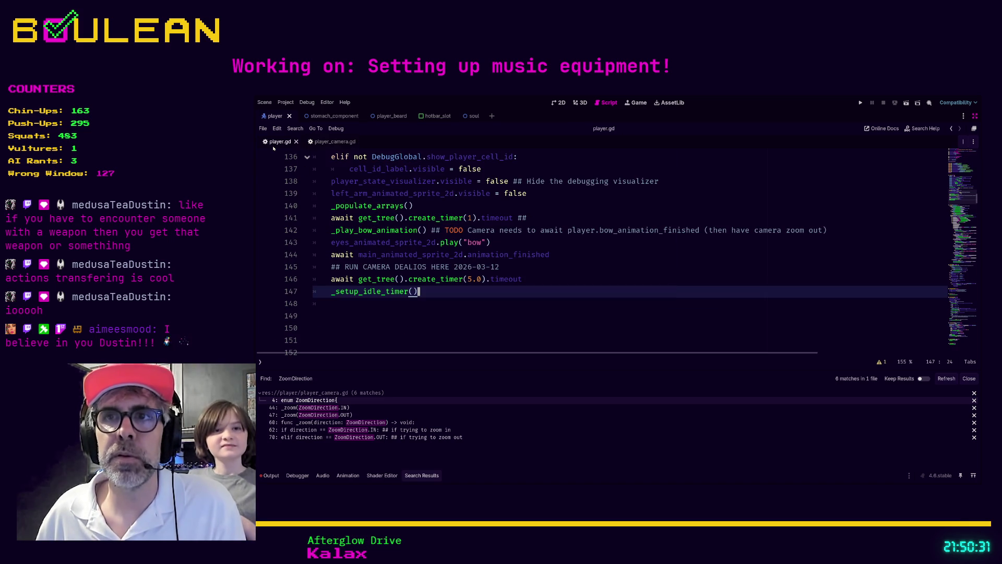
click(468, 302)
scroll(468, 310, up, 4)
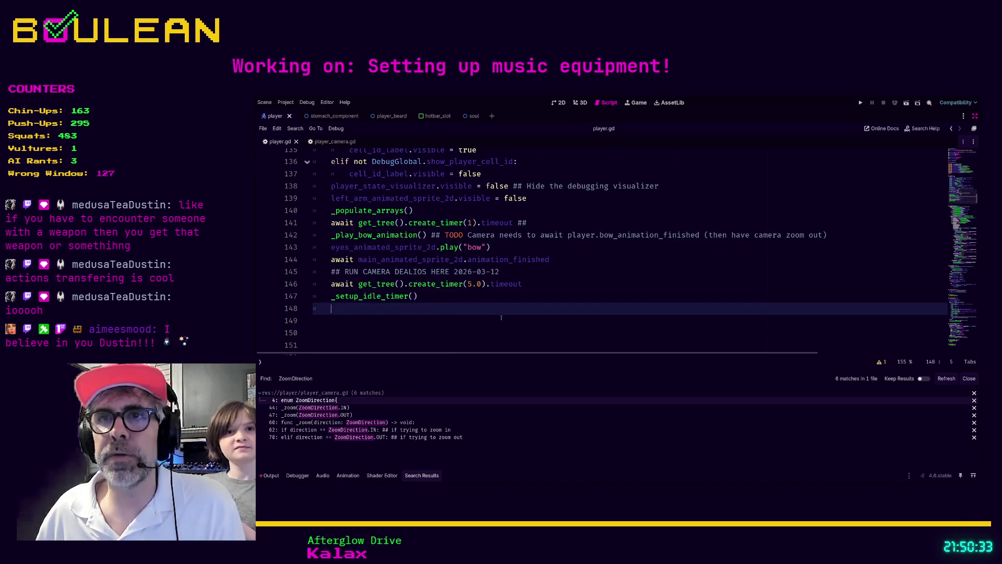
click(583, 310)
key(F5)
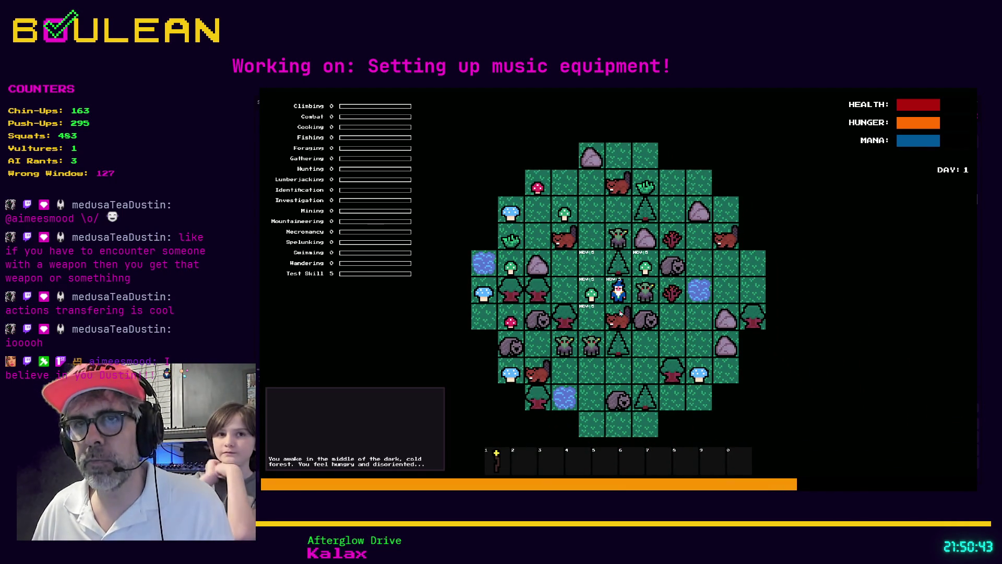
Stop the running game and look over lines 135-136 of player.gd
key(F8)
scroll(506, 296, up, 8)
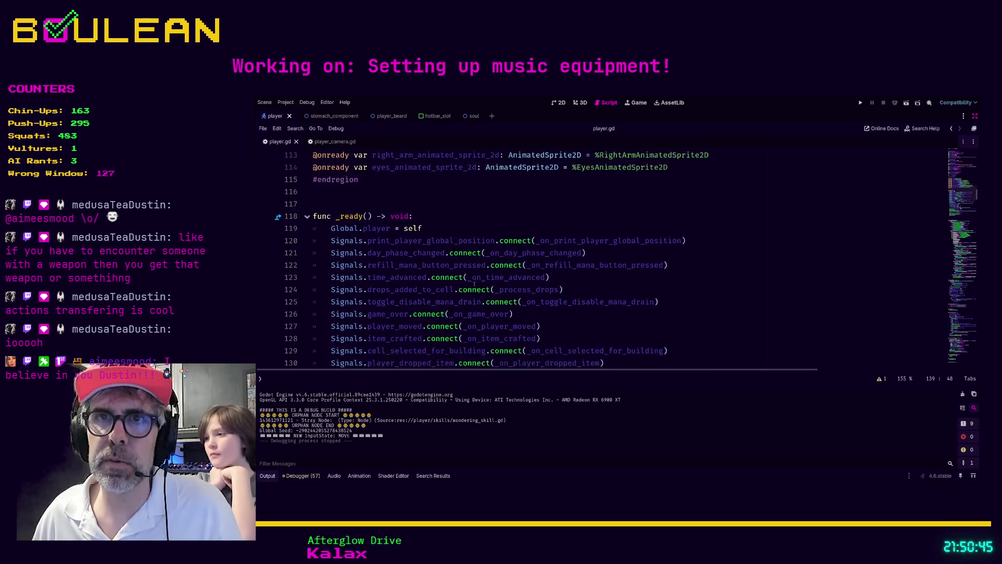
scroll(474, 284, up, 1)
scroll(465, 282, down, 4)
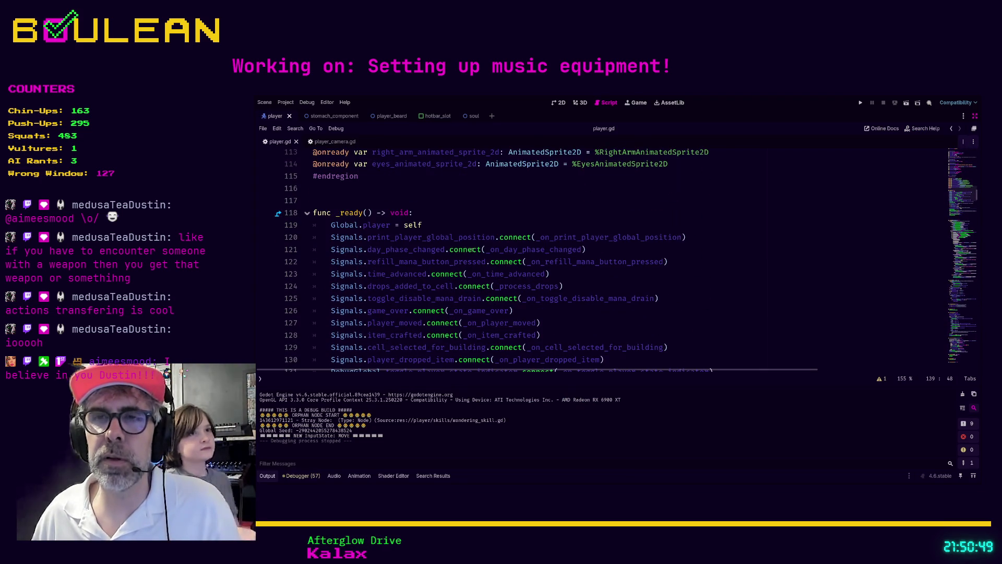
scroll(538, 251, down, 5)
click(536, 286)
click(534, 282)
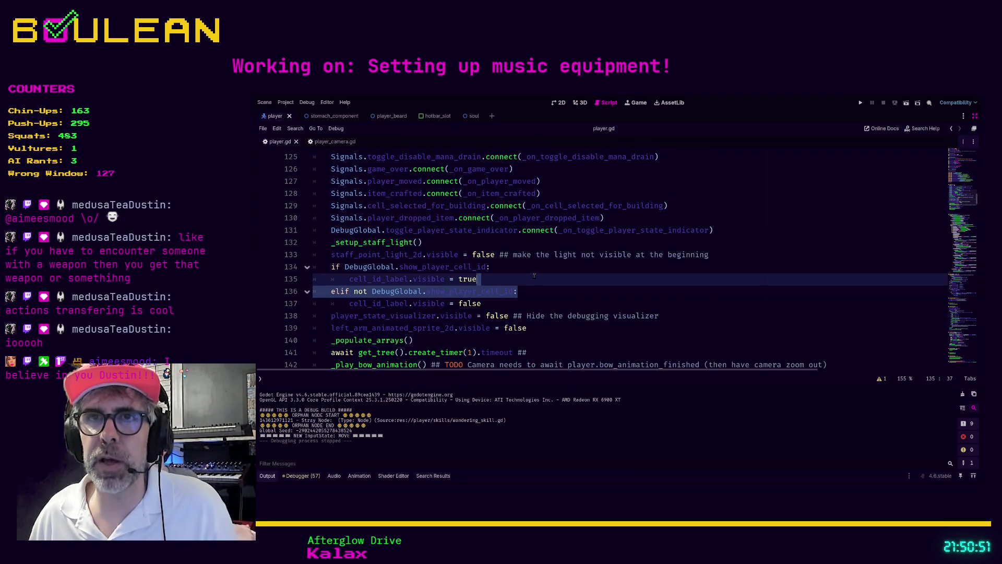
scroll(533, 277, up, 3)
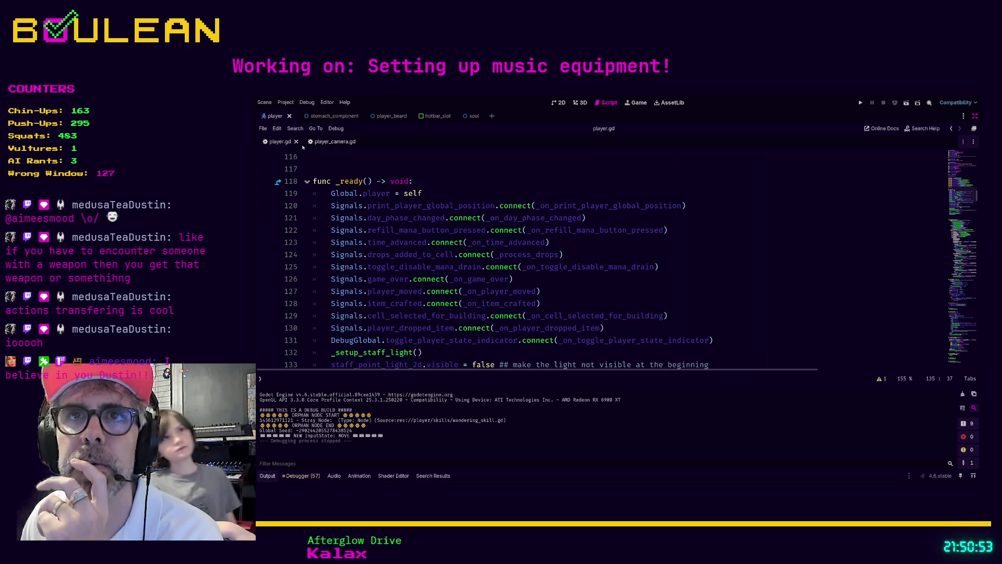
In player_camera.gd, follow _set_camera_view to the STARTING_CAMERA_ZOOM definition on line 9
click(334, 142)
scroll(399, 196, up, 1)
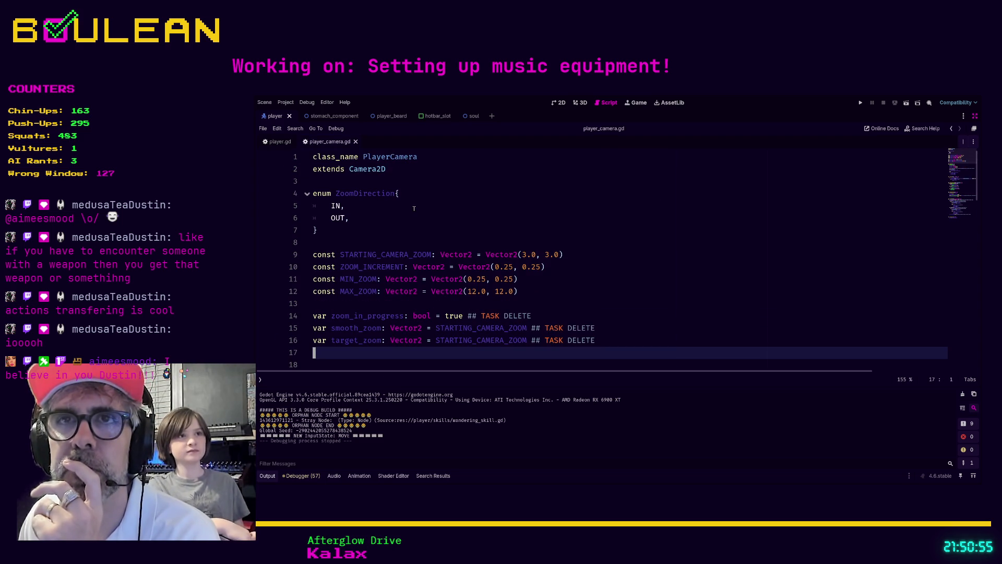
scroll(389, 193, down, 3)
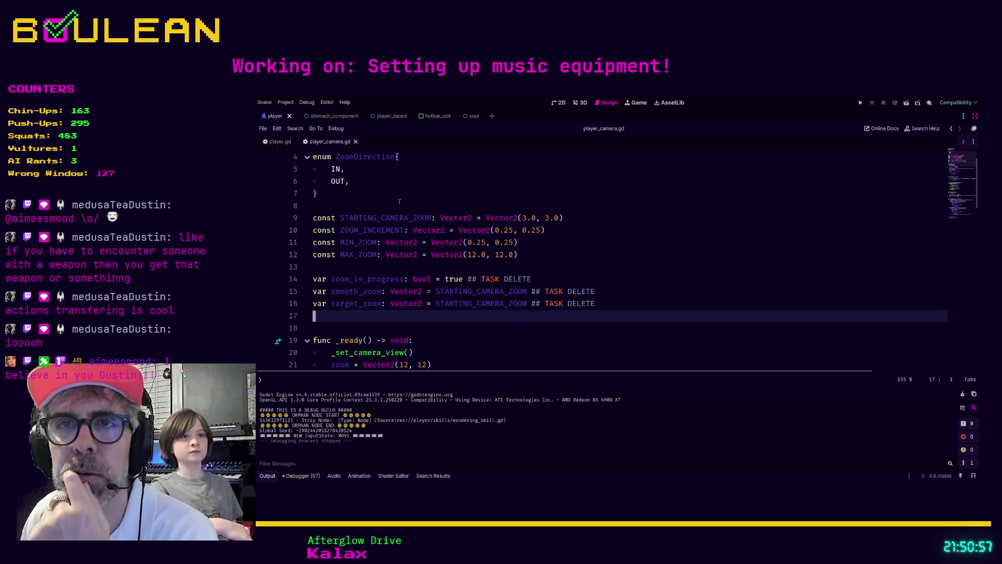
scroll(399, 202, down, 2)
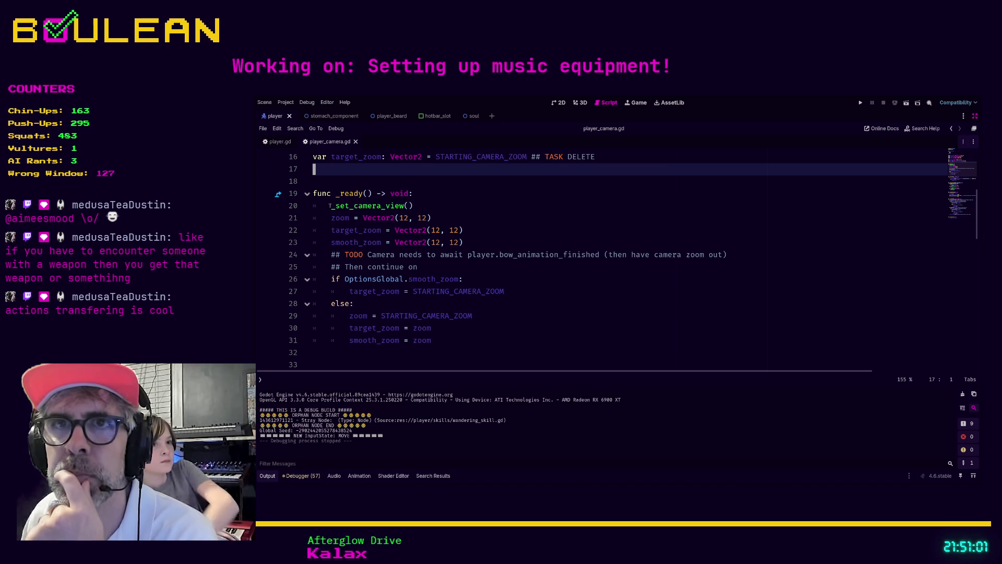
ctrl+click(372, 208)
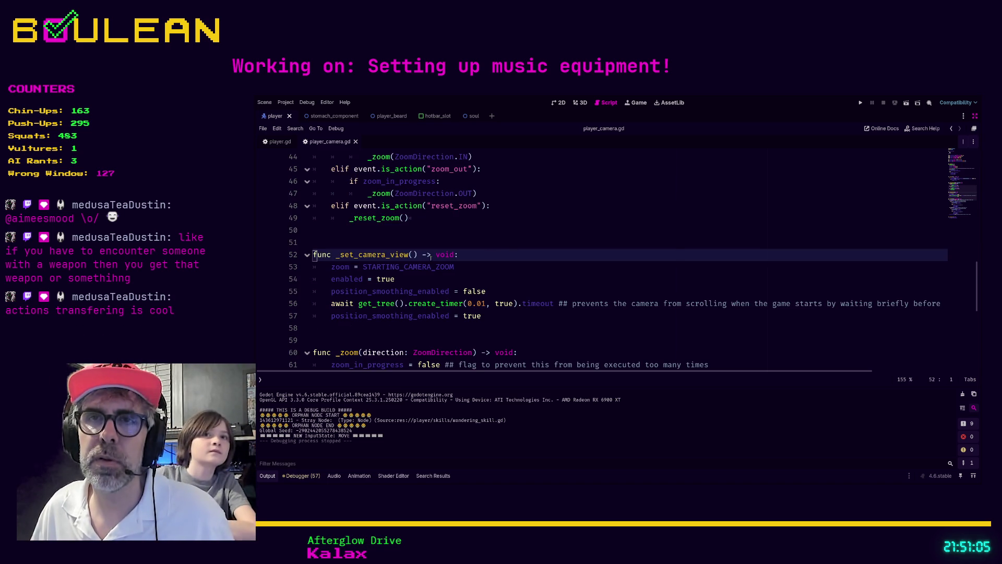
ctrl+click(410, 267)
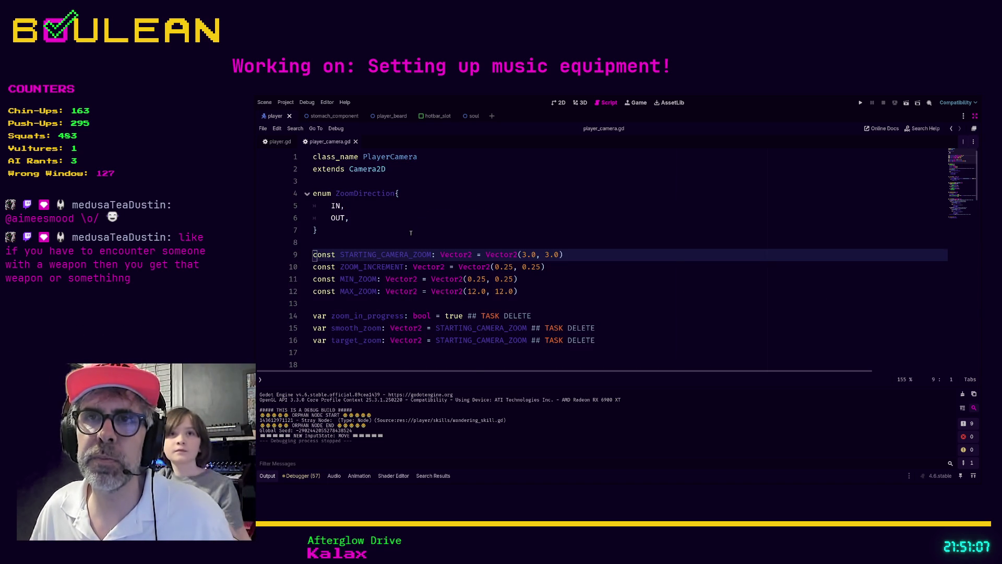
click(522, 255)
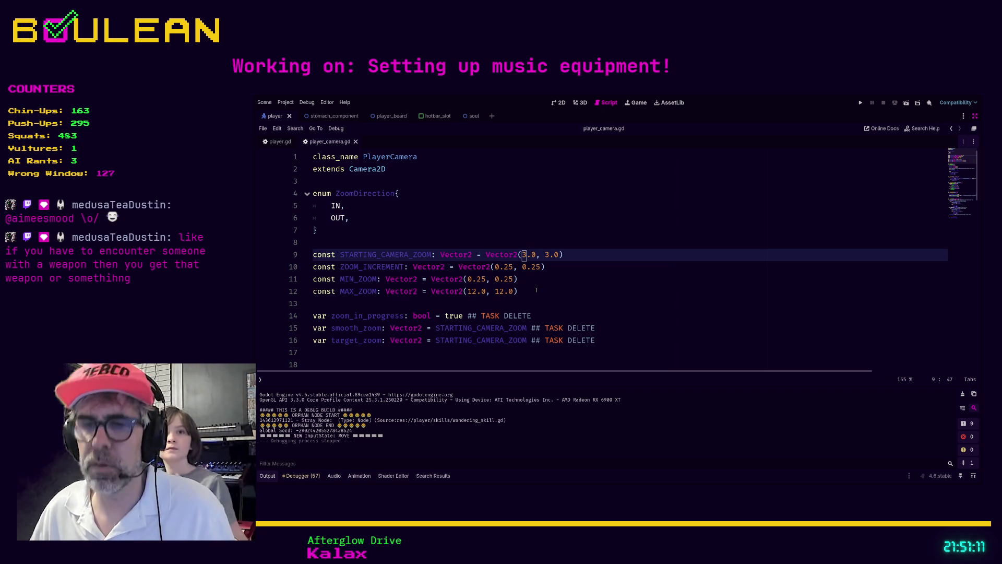
Change STARTING_CAMERA_ZOOM on line 9 to Vector2(6.0, 6.0)
key(Delete)
text(6)
key(Right)
key(Right)
key(Right)
key(Delete)
text(6)
Run the game, walk left and right to collect a Blue Mushroom, then stop and return to line 9
key(F5)
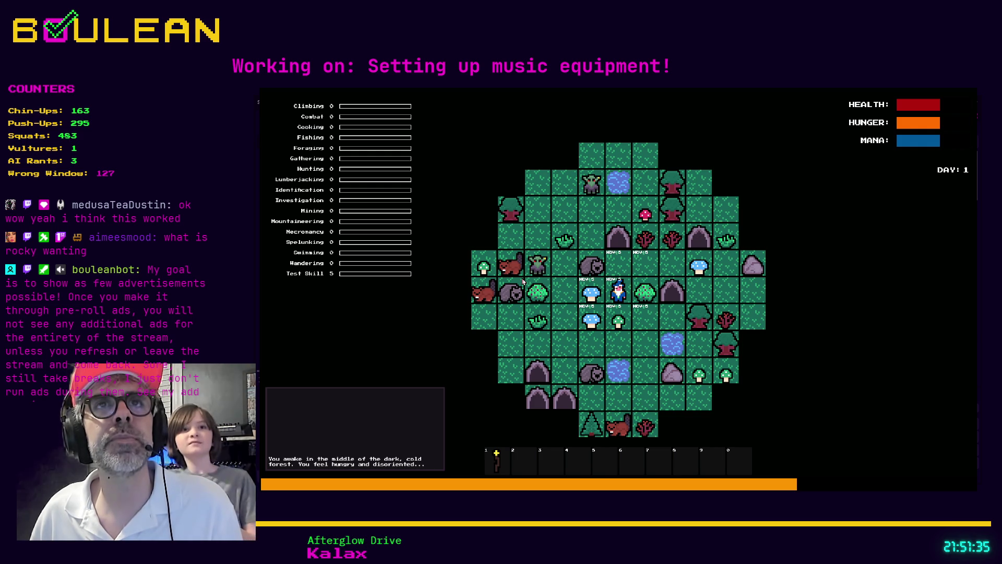
key(Left)
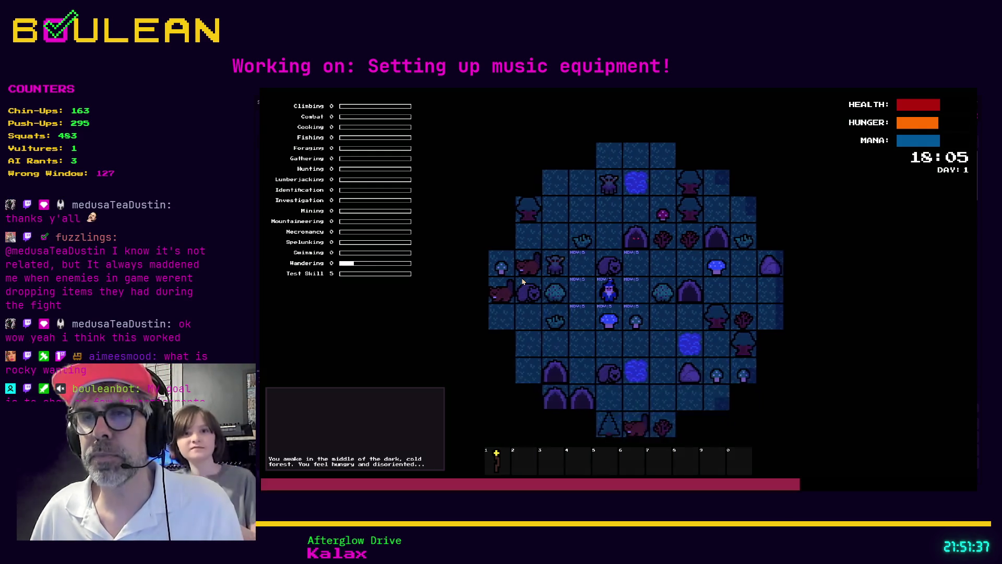
key(Right)
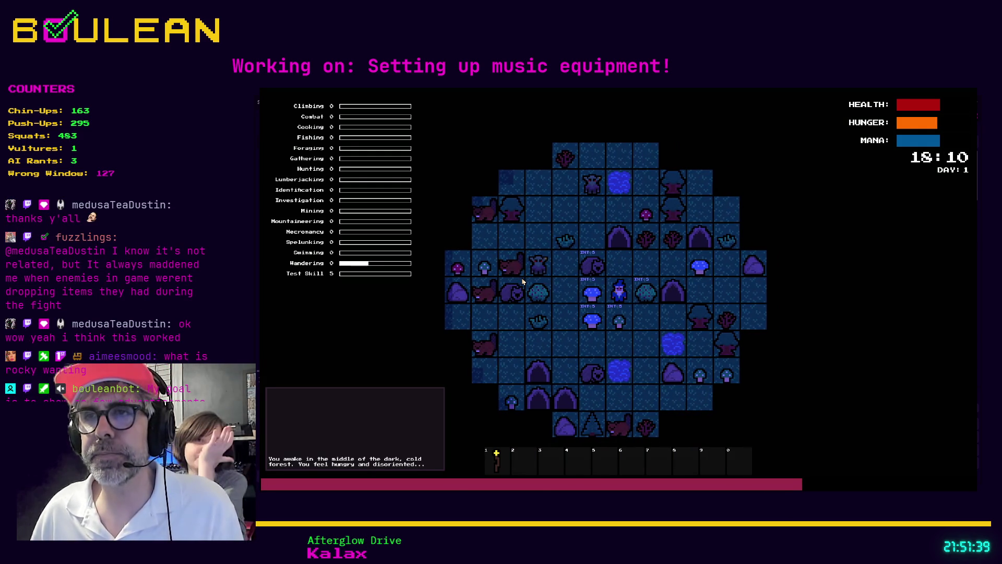
key(Left)
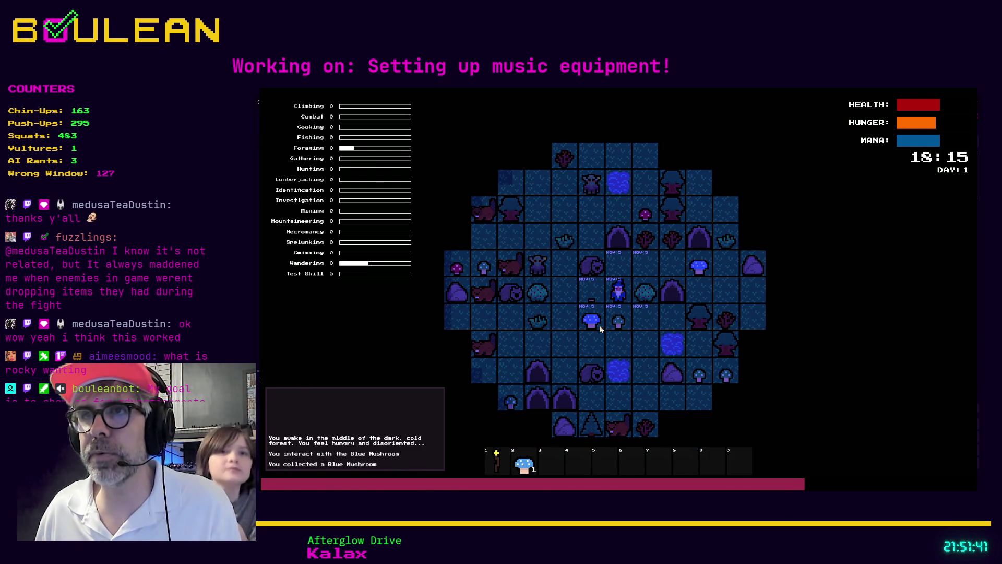
key(F8)
click(523, 255)
text(6)
key(Left)
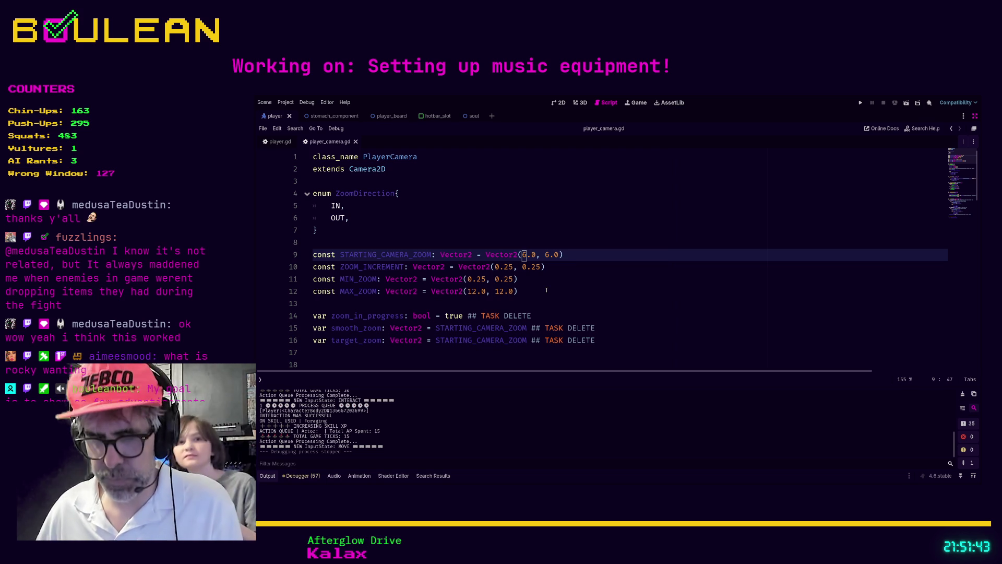
Change both STARTING_CAMERA_ZOOM values on line 9 to 8.0
key(Delete)
text(8)
key(Right)
key(Right)
key(Right)
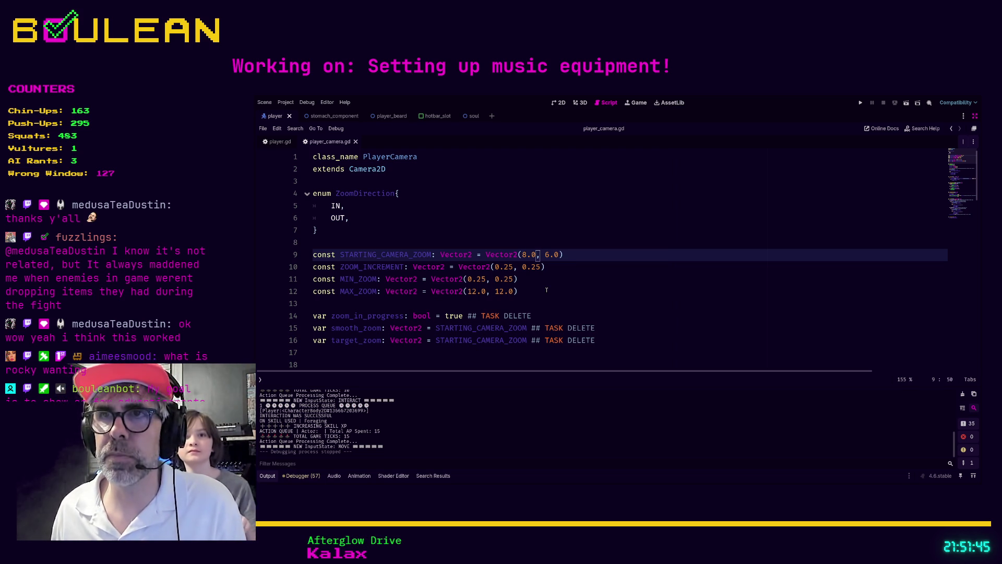
key(Right)
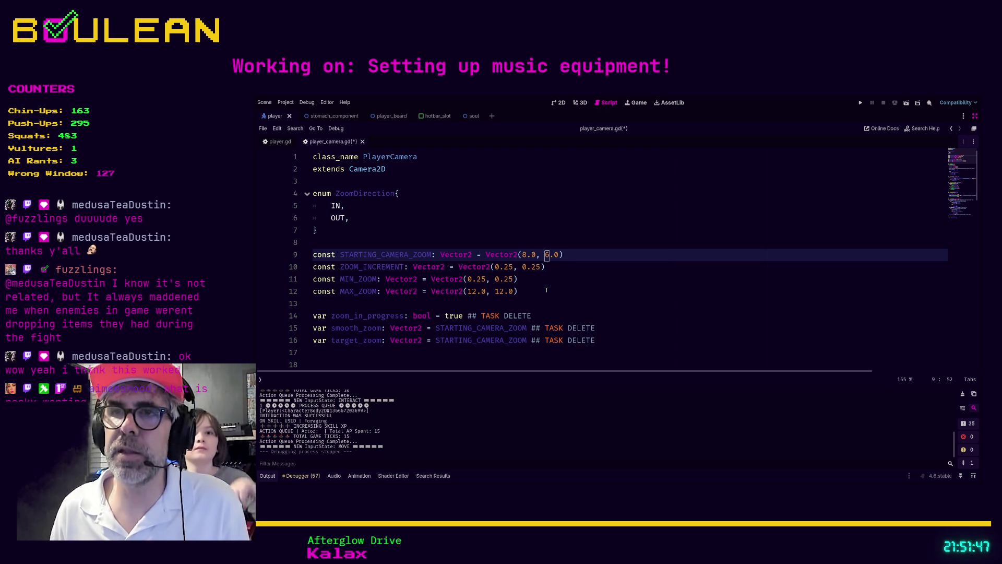
key(Delete)
text(8)
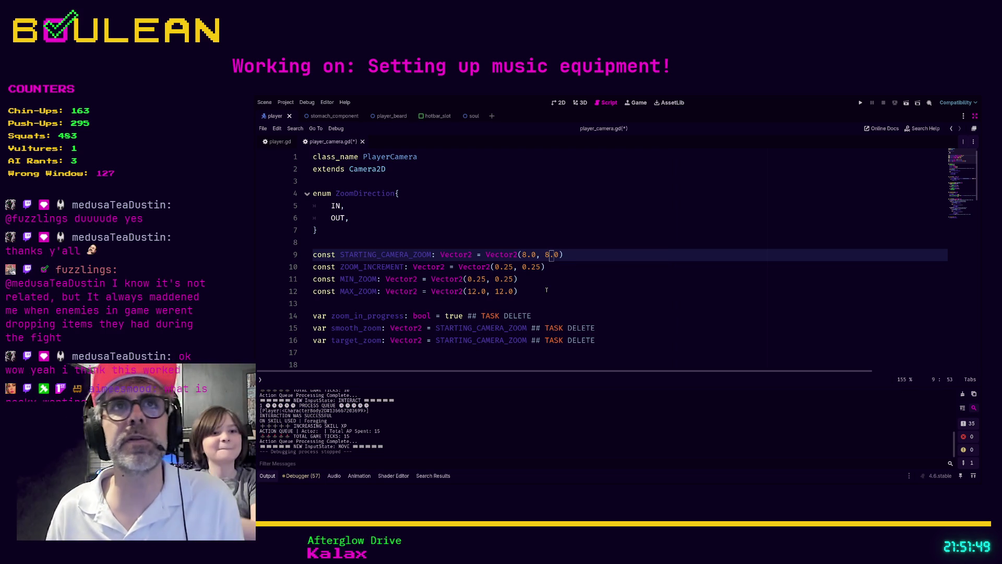
Run the game, mine the rock for 5 Pebbles and a Stone, then stop it
key(F5)
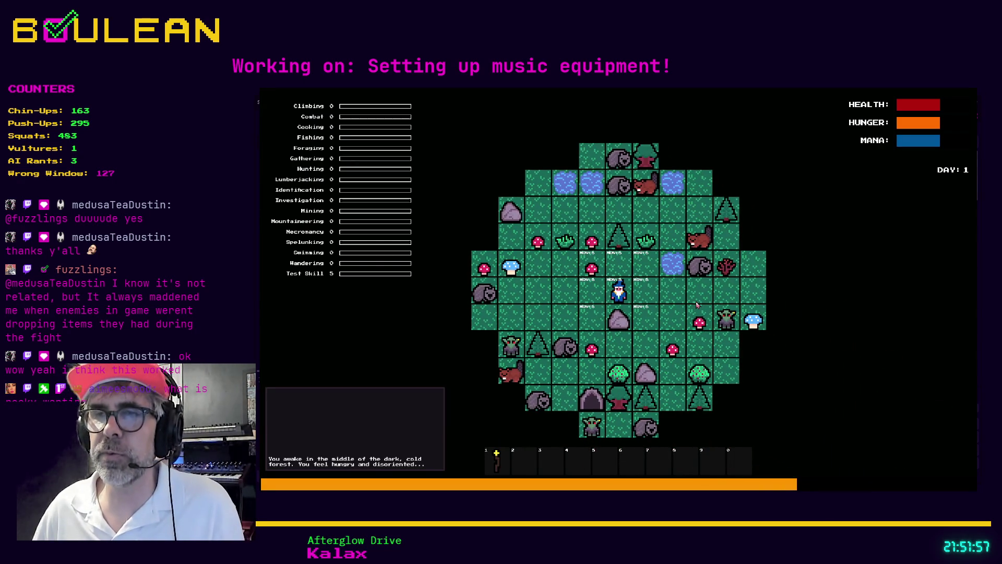
key(s)
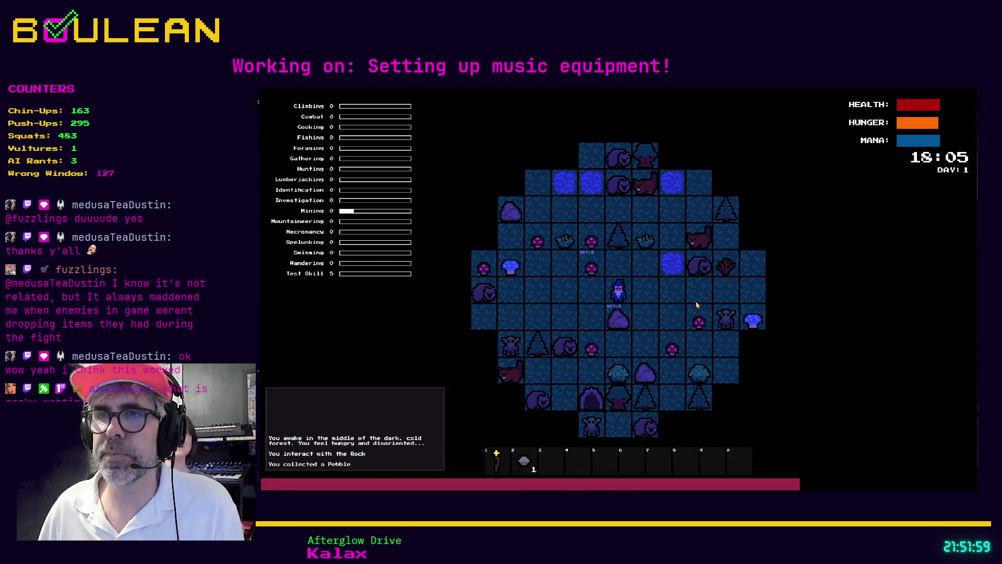
key(s)
key(s)
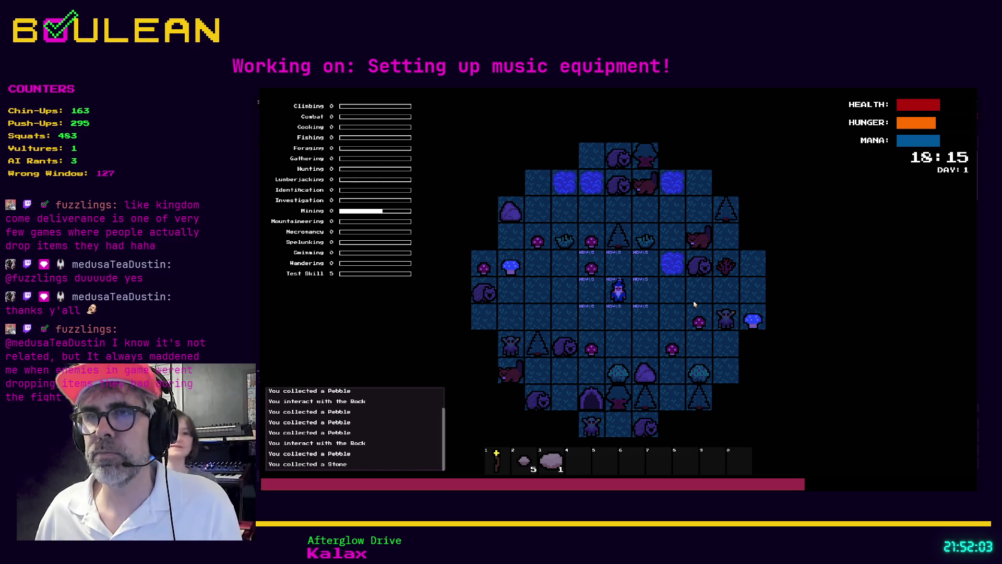
key(F8)
click(402, 240)
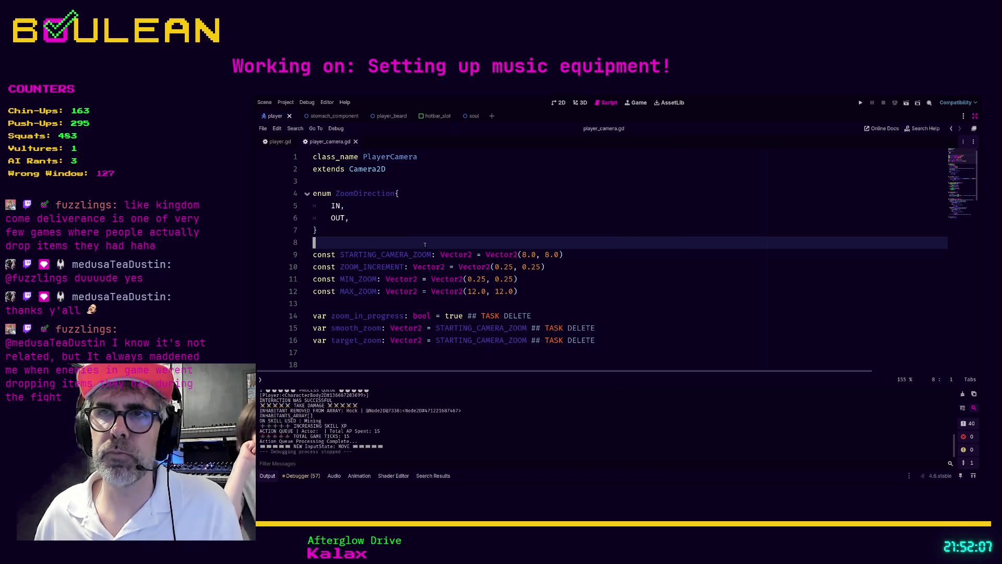
Replace the 8.0 values on line 9 so STARTING_CAMERA_ZOOM reads Vector2(6.0, 6.0)
click(524, 254)
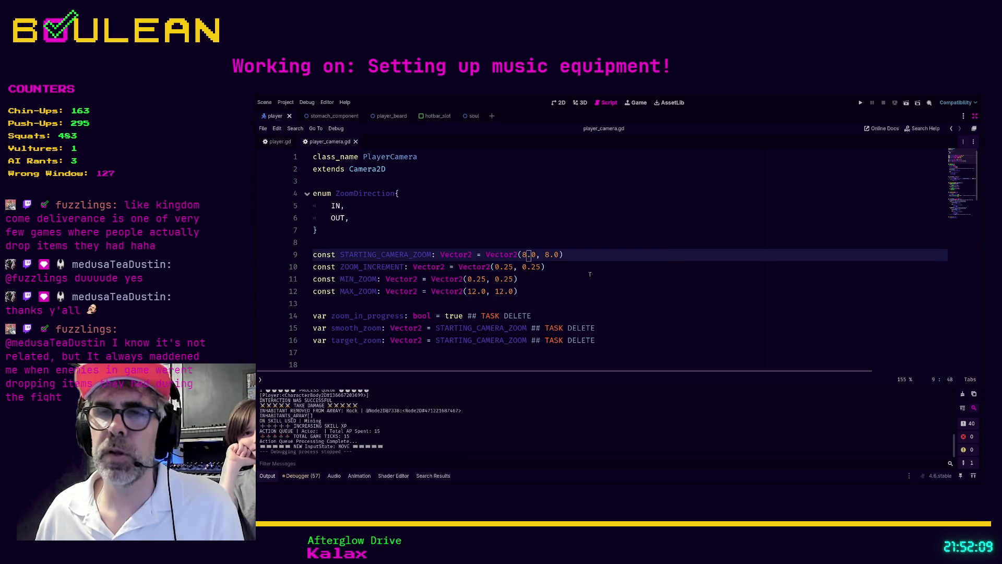
key(Right)
key(Right)
key(Right)
key(shift+Right)
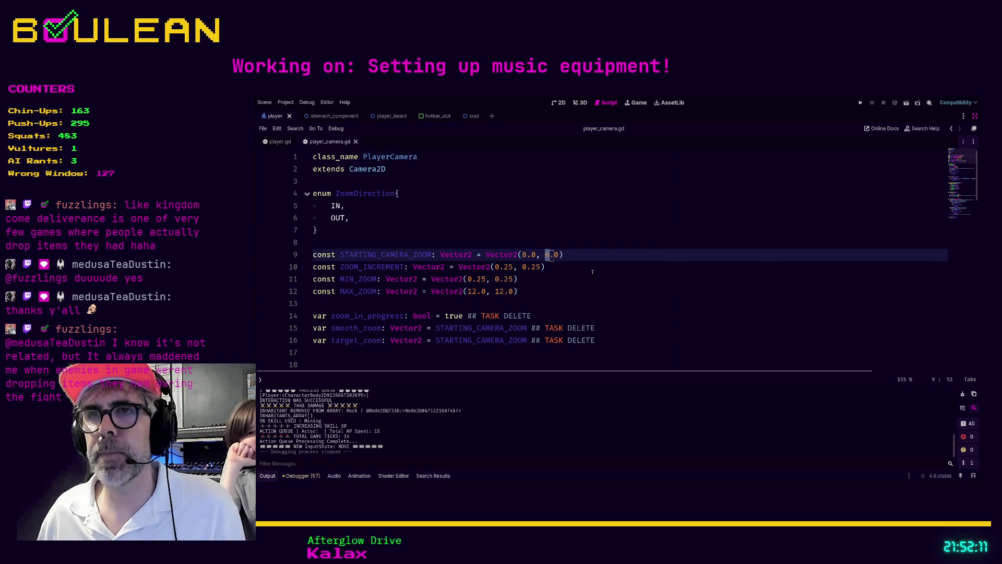
key(Left)
key(Left)
key(Left)
key(shift+Right)
text(6)
Inspect the _set_camera_view function called from _ready, then show the player scene in 2D
click(557, 285)
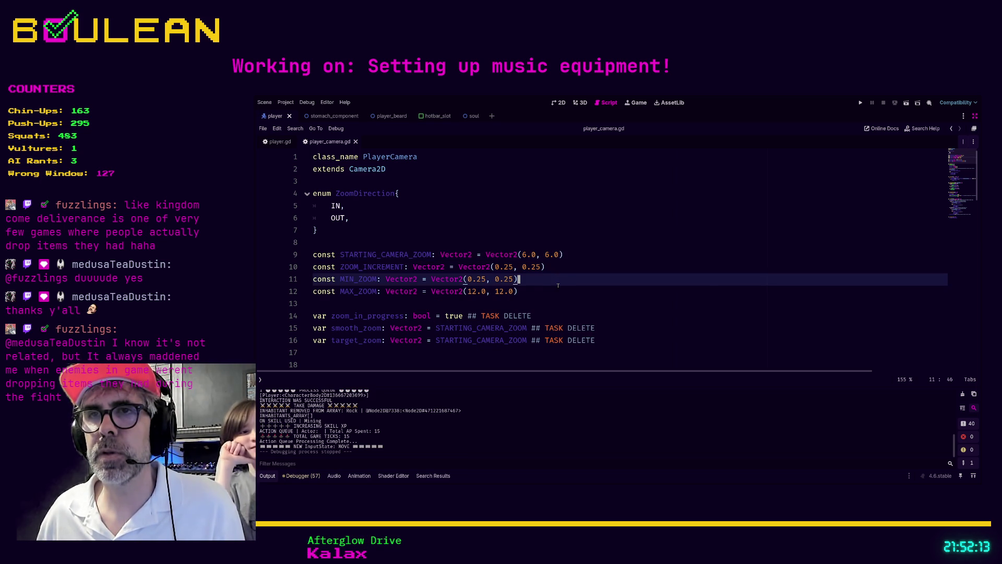
scroll(433, 256, down, 3)
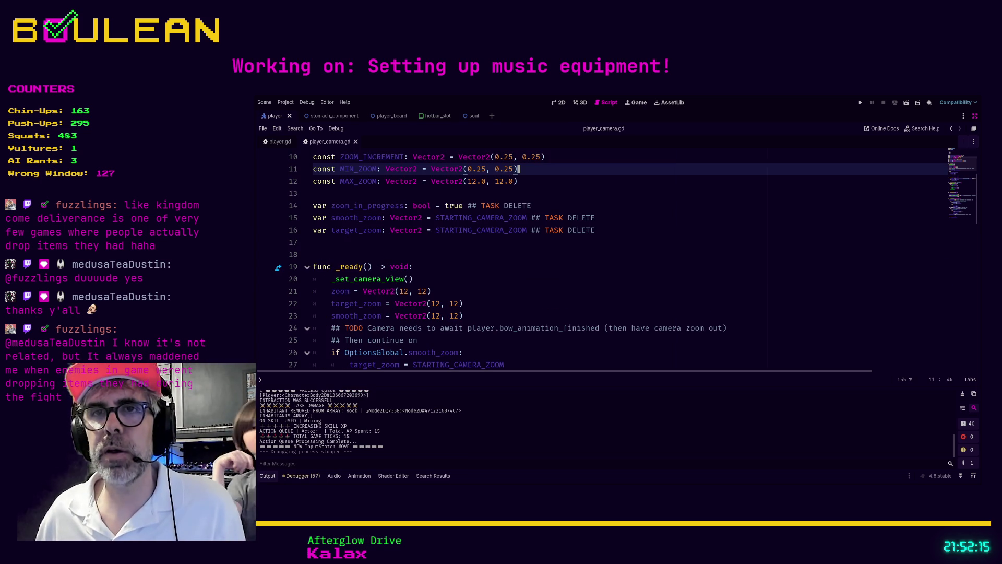
click(421, 269)
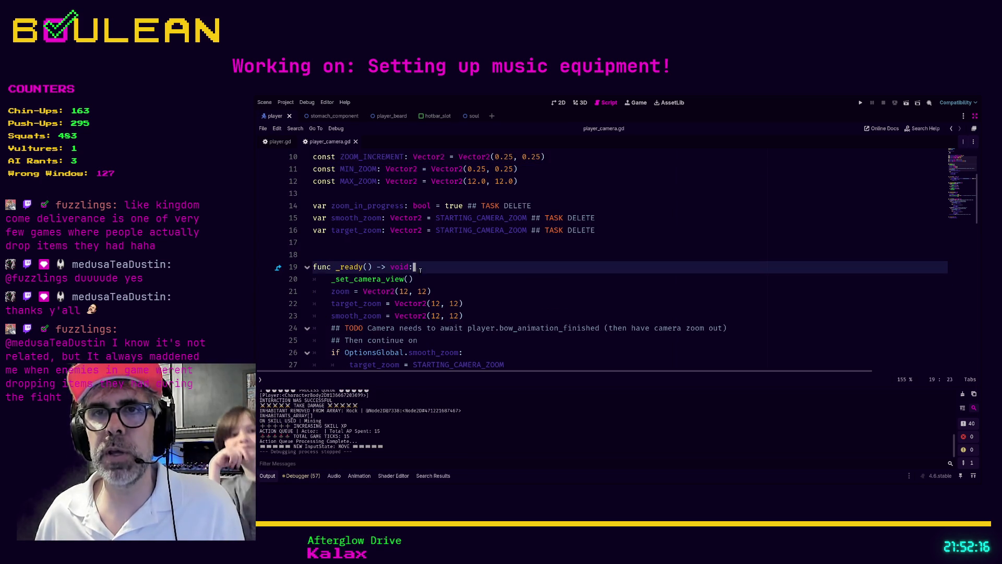
ctrl+click(382, 281)
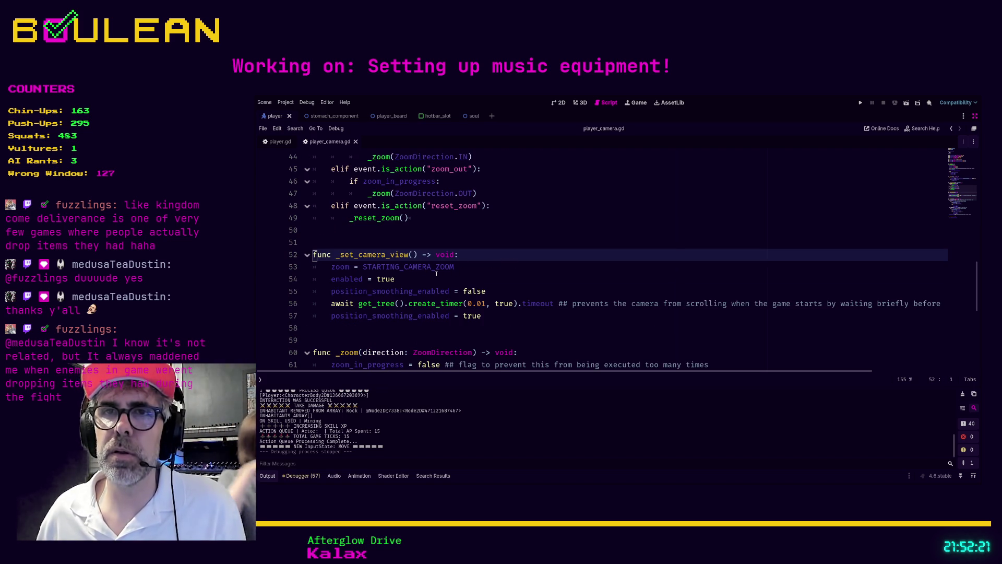
scroll(438, 282, up, 7)
scroll(447, 313, down, 4)
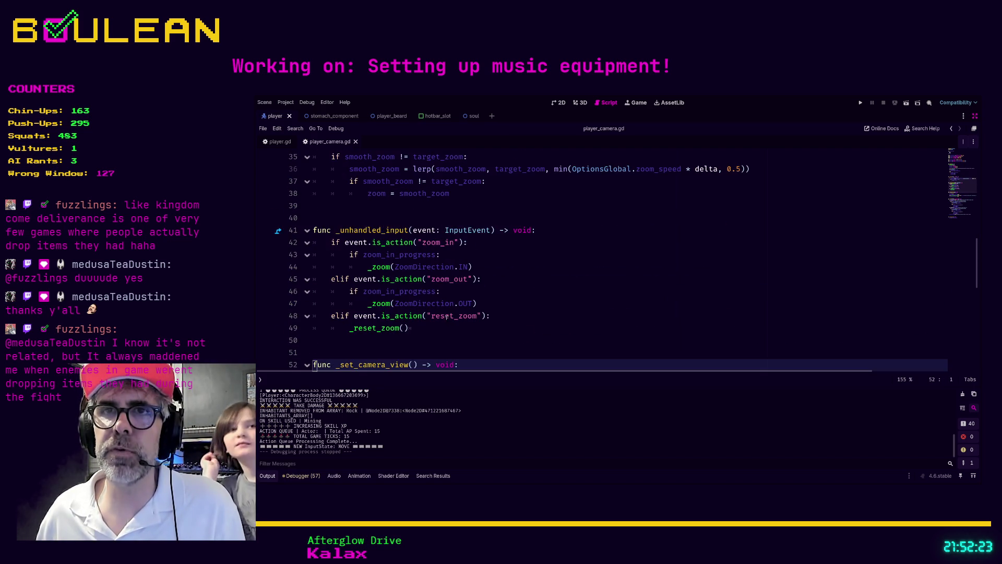
scroll(446, 316, up, 10)
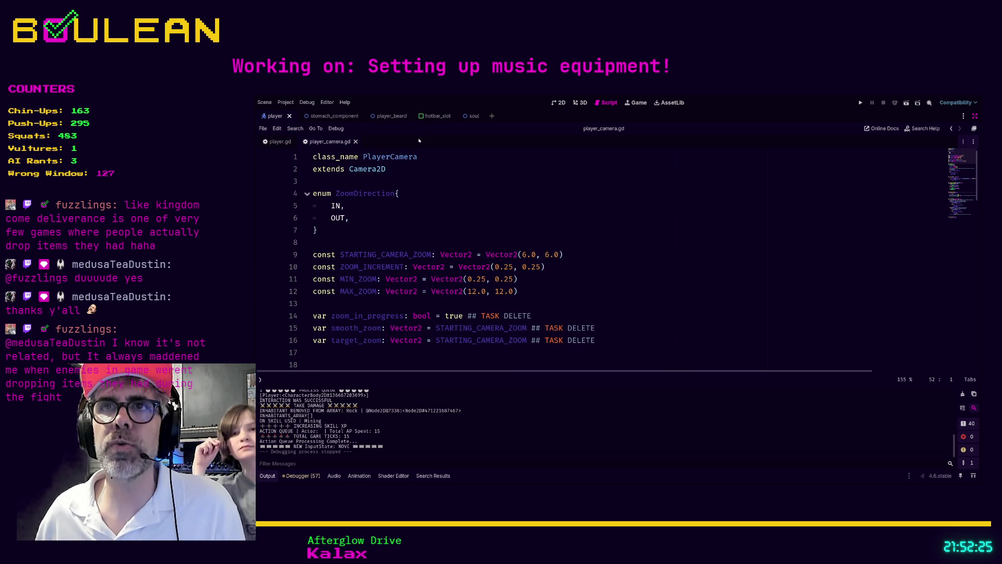
click(559, 103)
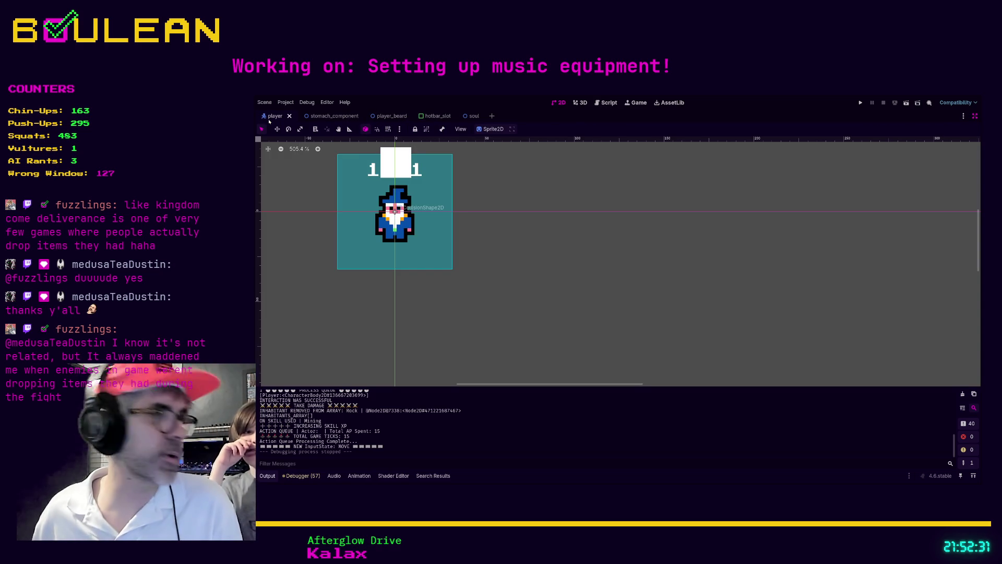
Turn off distraction-free mode to restore the scene, filesystem and inspector docks
click(605, 102)
click(559, 102)
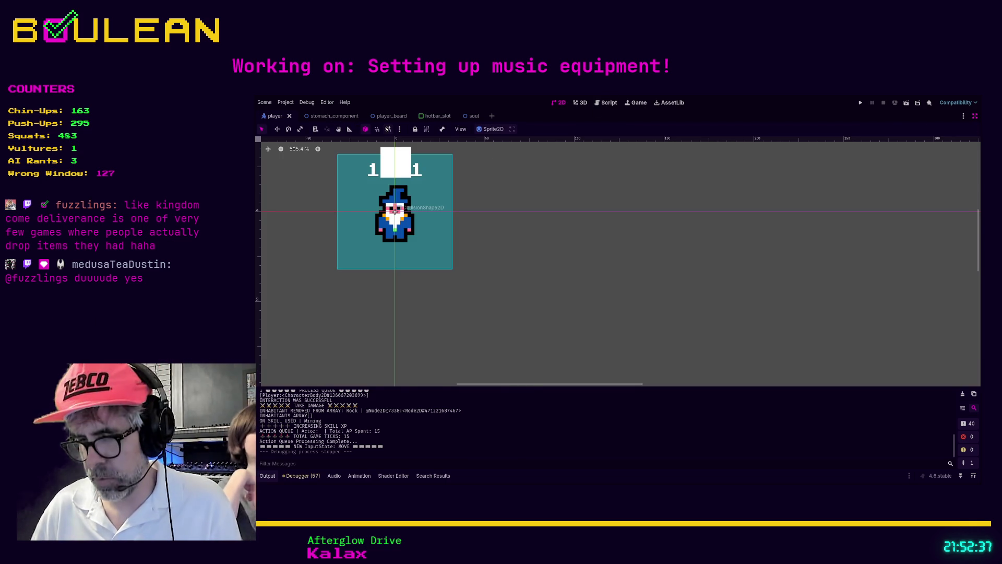
key(ctrl+shift+F11)
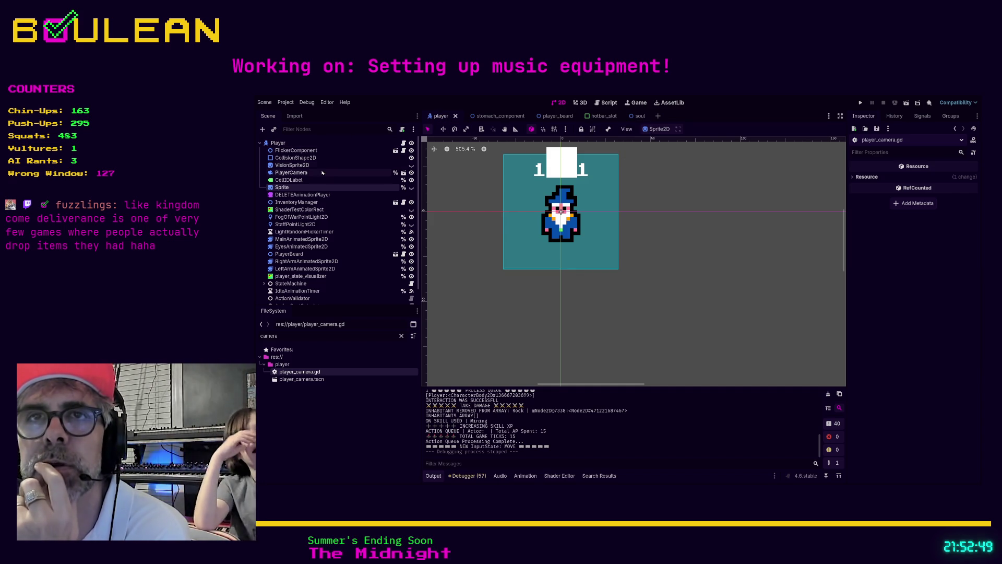
Open player_camera.tscn from the PlayerCamera node and show its Camera node's script
click(301, 174)
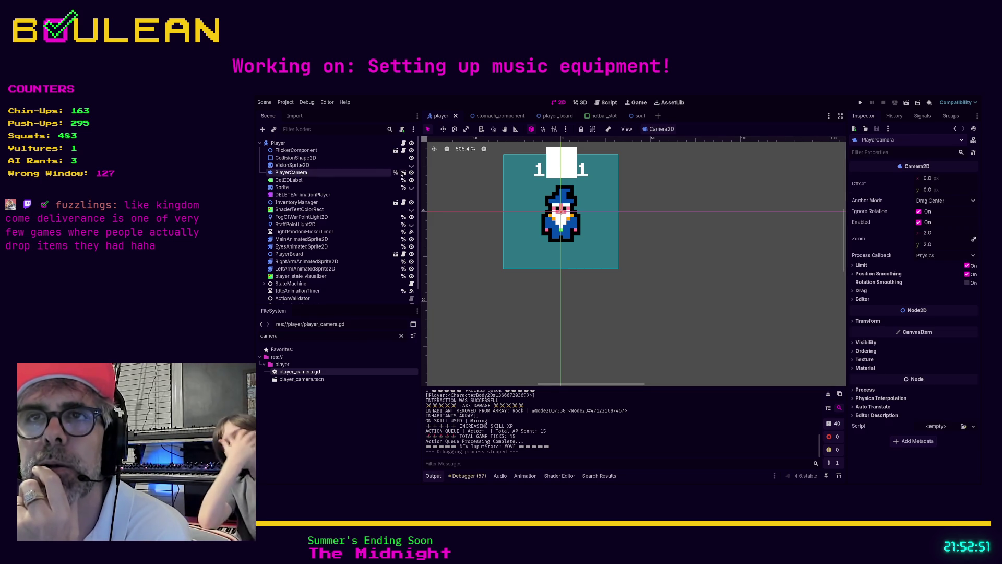
click(402, 173)
click(286, 144)
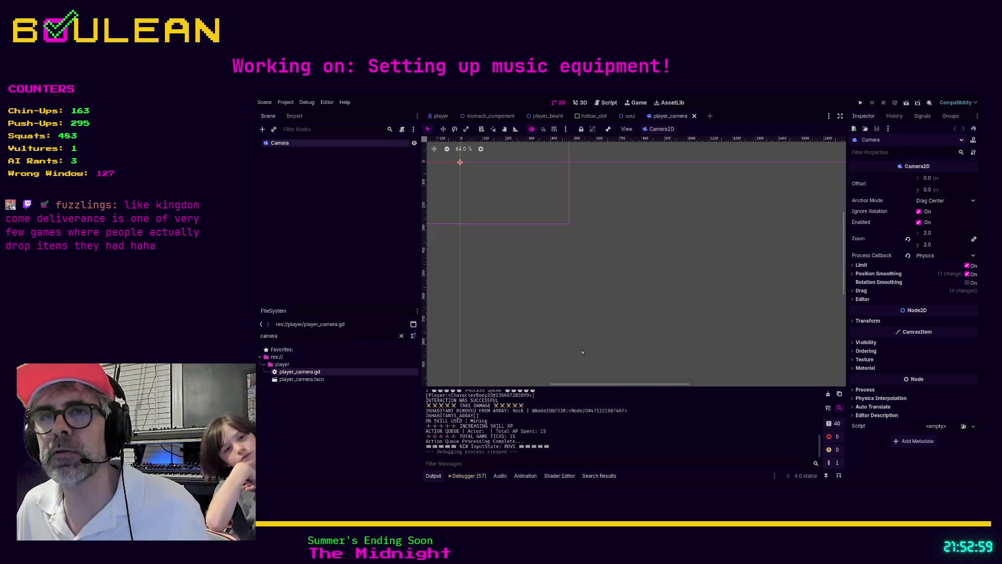
click(579, 242)
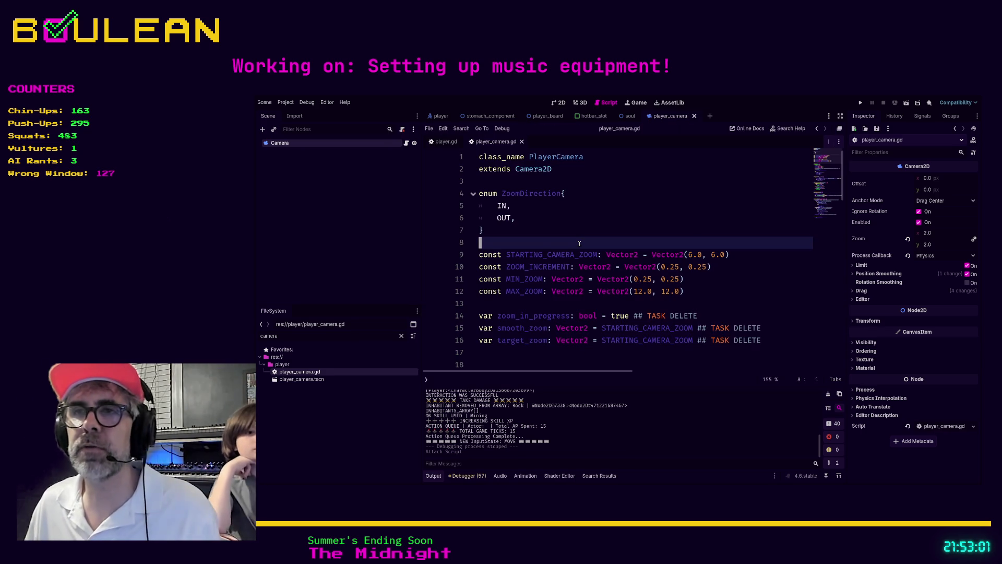
key(F5)
scroll(581, 244, down, 1)
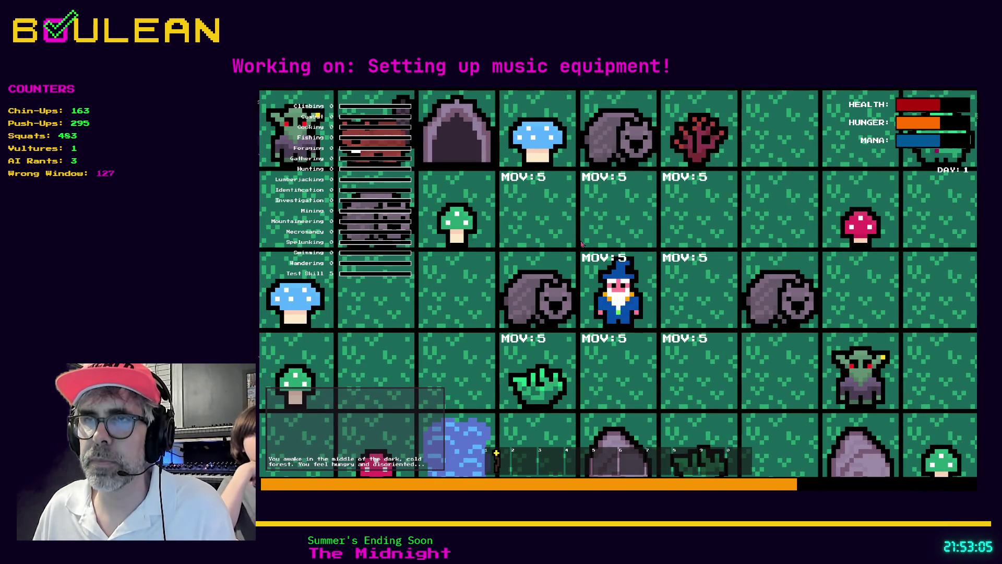
click(581, 243)
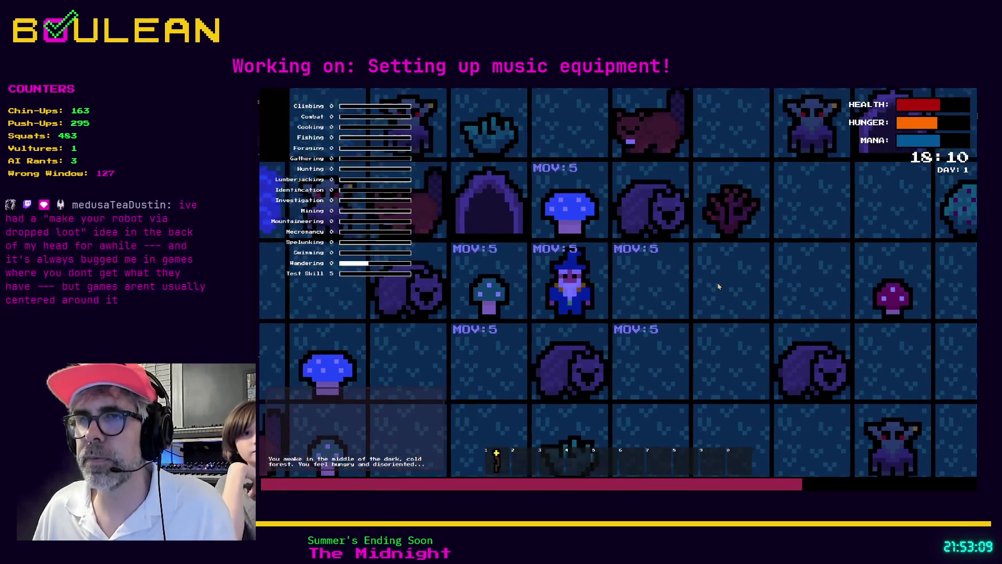
key(Right)
key(Down)
key(Right)
key(Down)
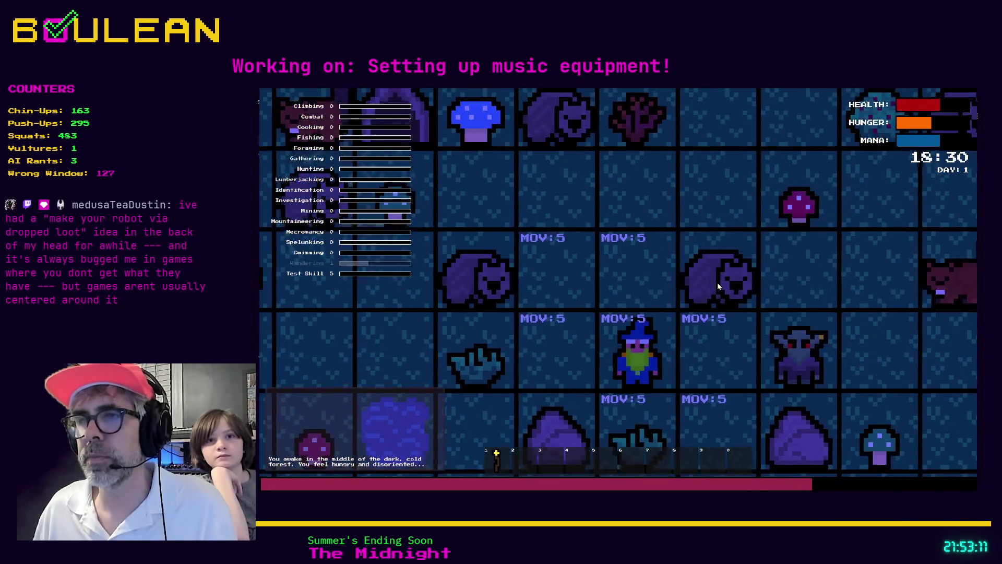
key(Left)
key(Up)
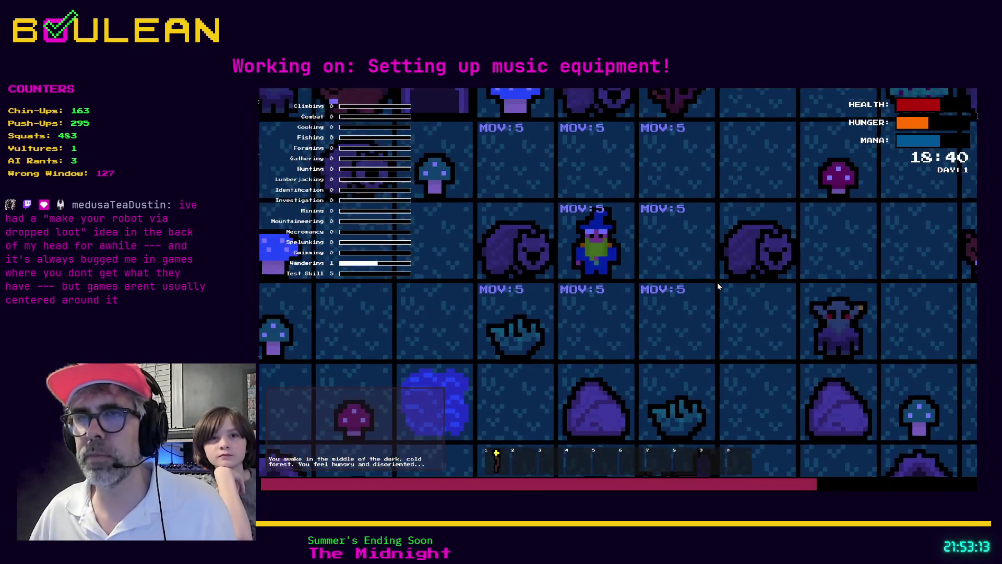
key(Left)
key(Left)
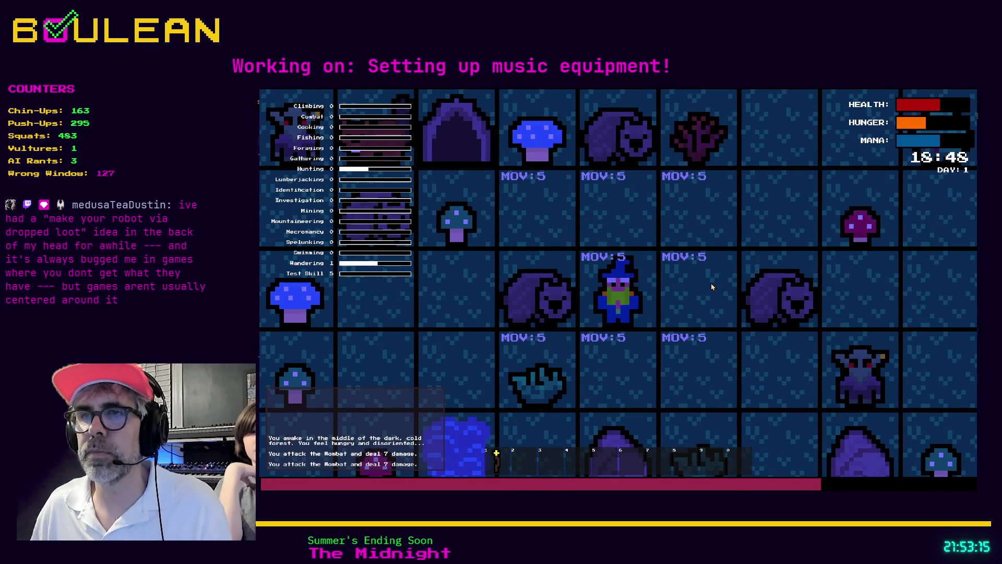
key(alt+F4)
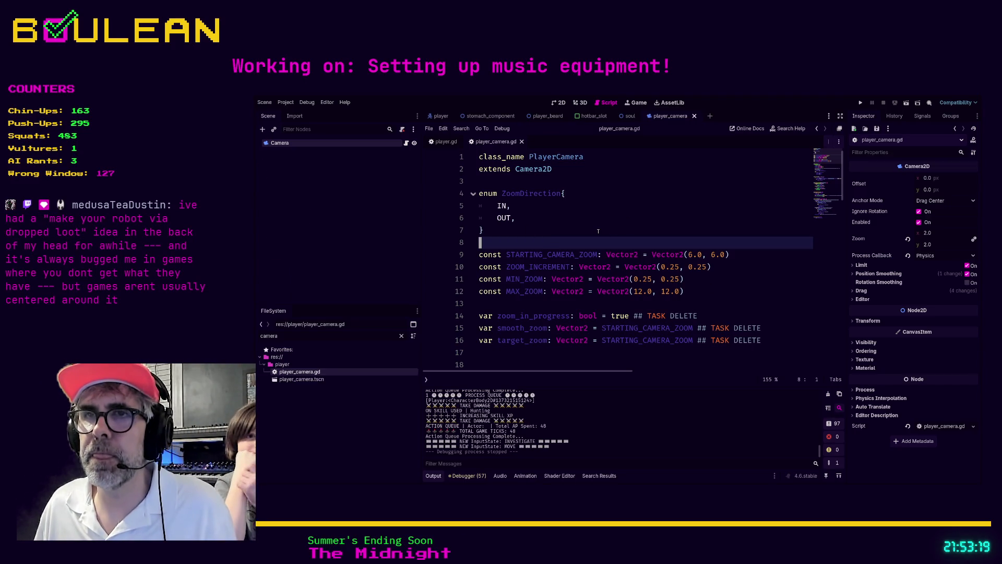
Change both STARTING_CAMERA_ZOOM values on line 9 to 12.0
click(693, 255)
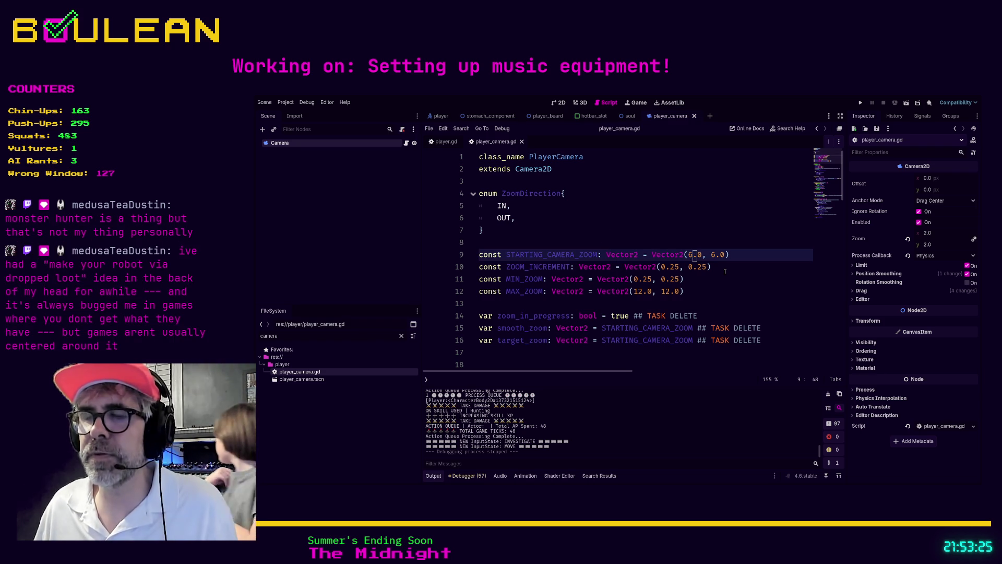
key(Left)
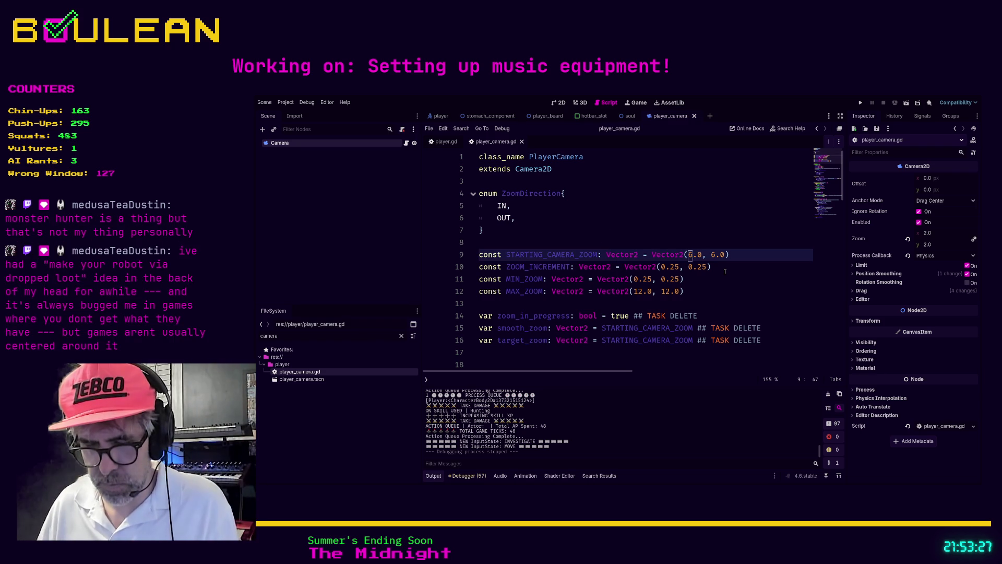
key(Delete)
text(1)
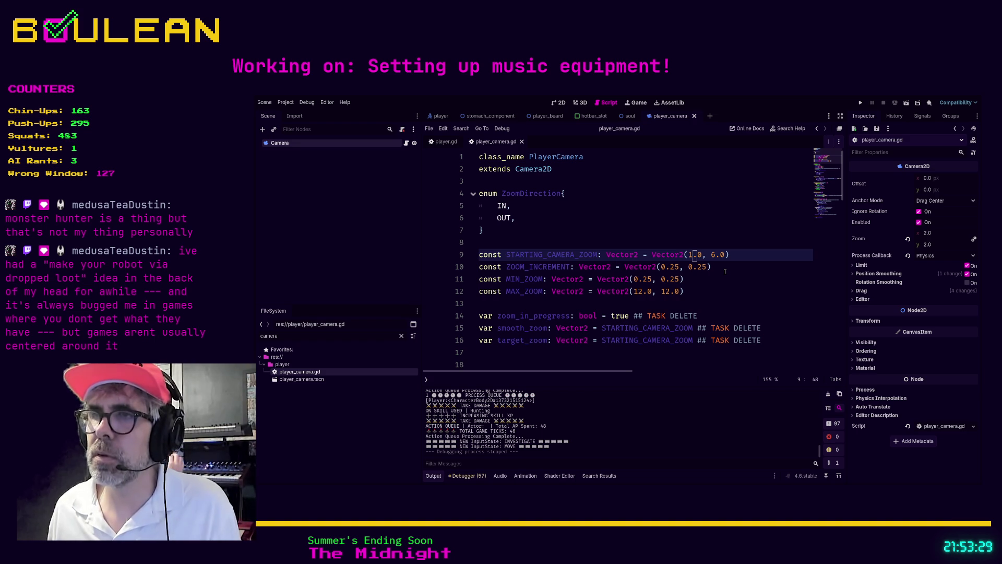
text(2)
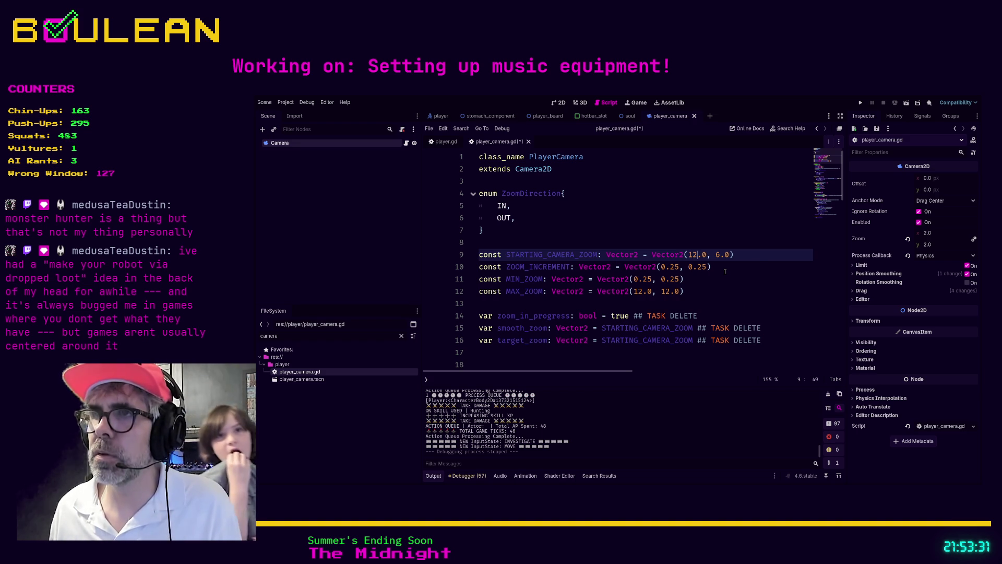
key(Right)
key(Right)
key(Right)
key(Delete)
text(12)
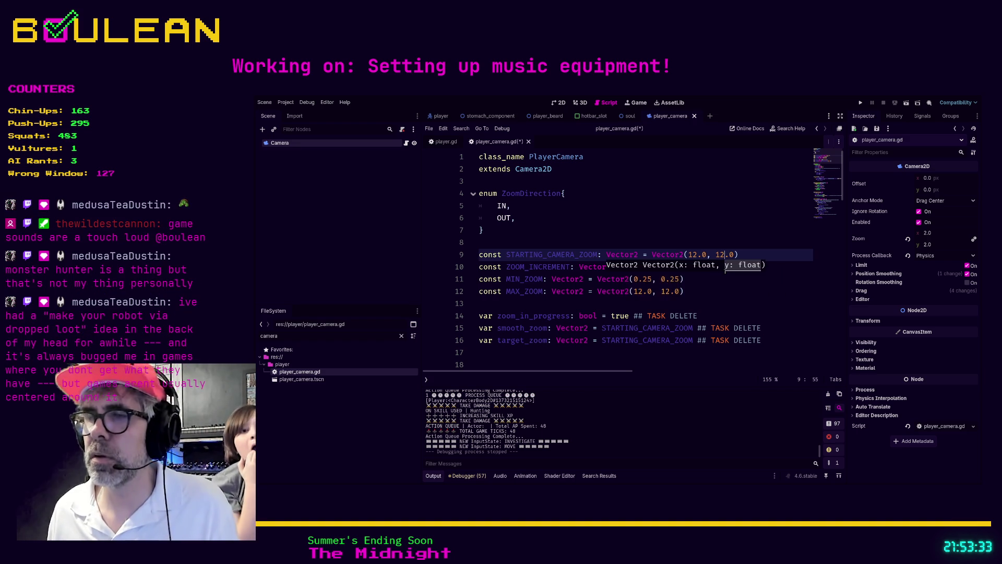
Save and run the game, scroll to test the zoom, then stop the run
key(F5)
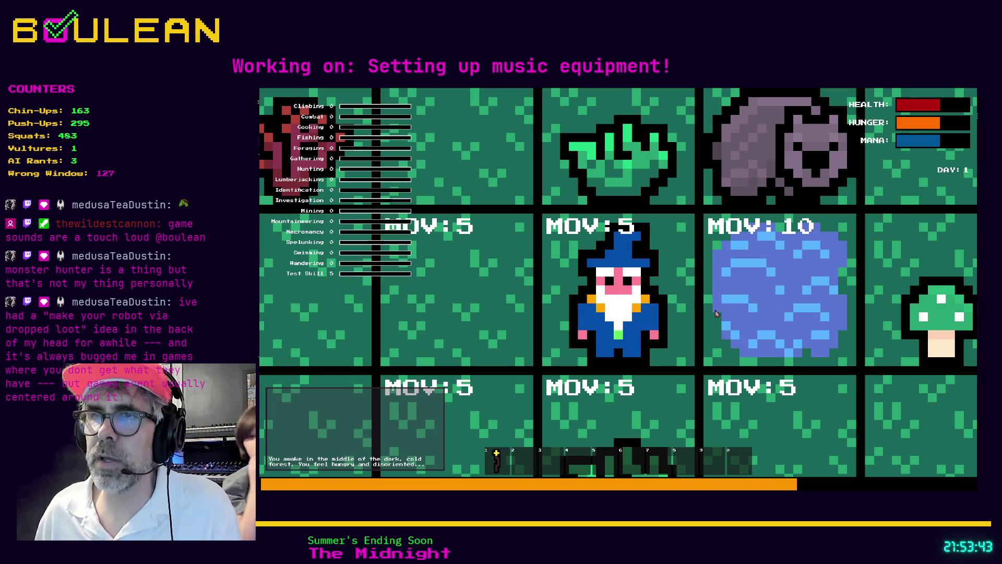
scroll(715, 312, down, 1)
scroll(715, 312, down, 3)
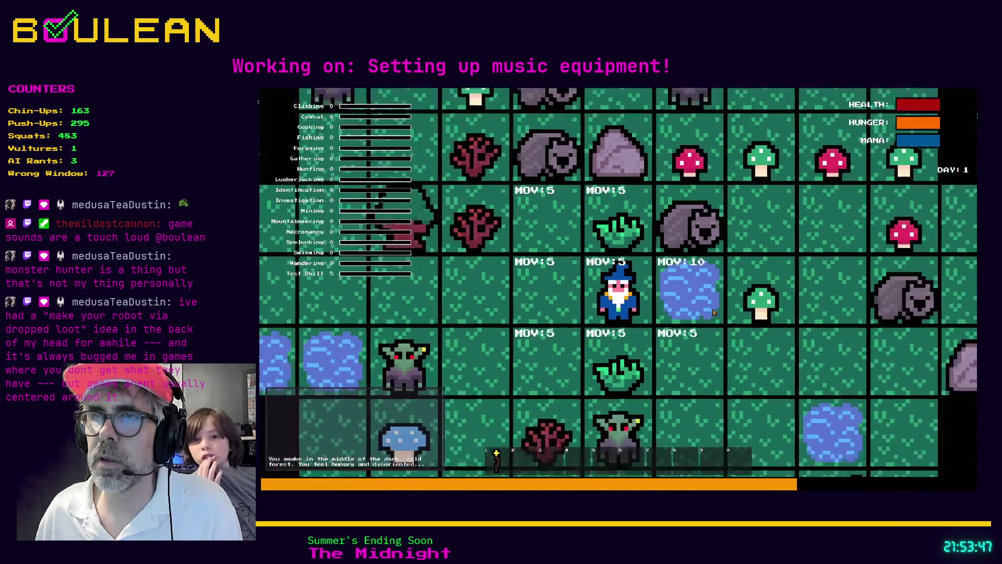
scroll(714, 312, up, 1)
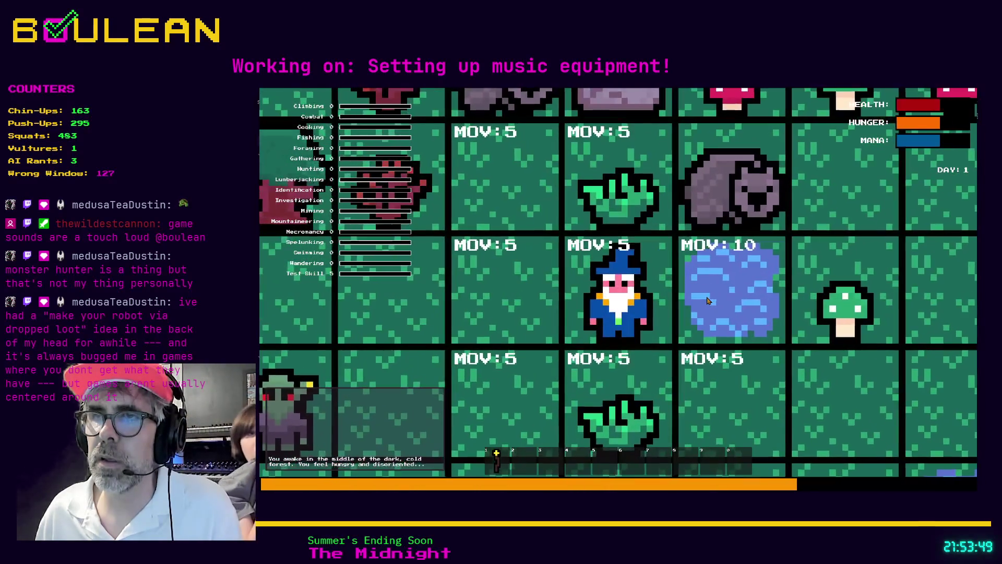
key(F8)
click(712, 292)
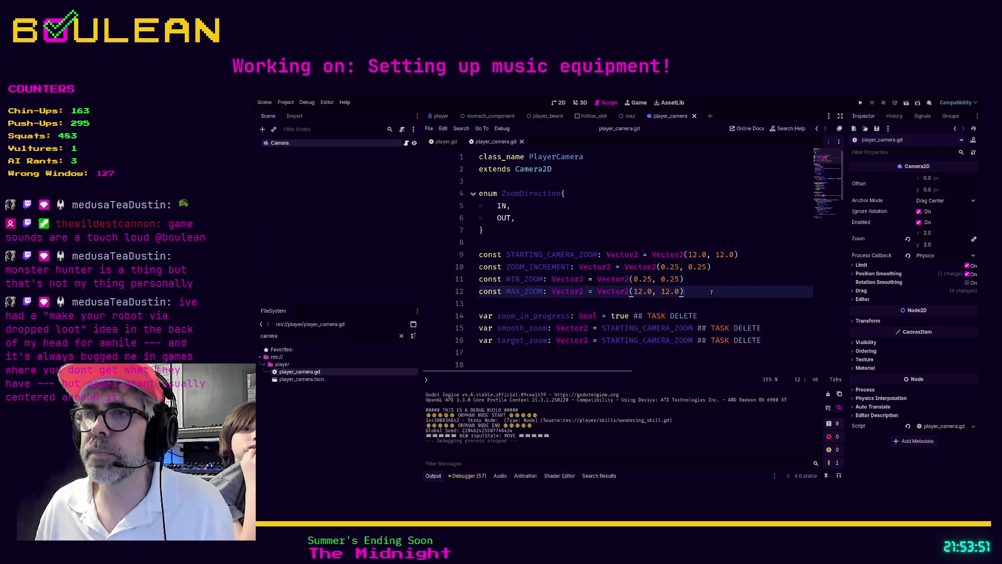
Edit line 9 to Vector2(2.0, 2.0), then save, run the game and close it
key(ctrl+z)
text(6)
key(Left)
key(Left)
key(Left)
key(BackSpace)
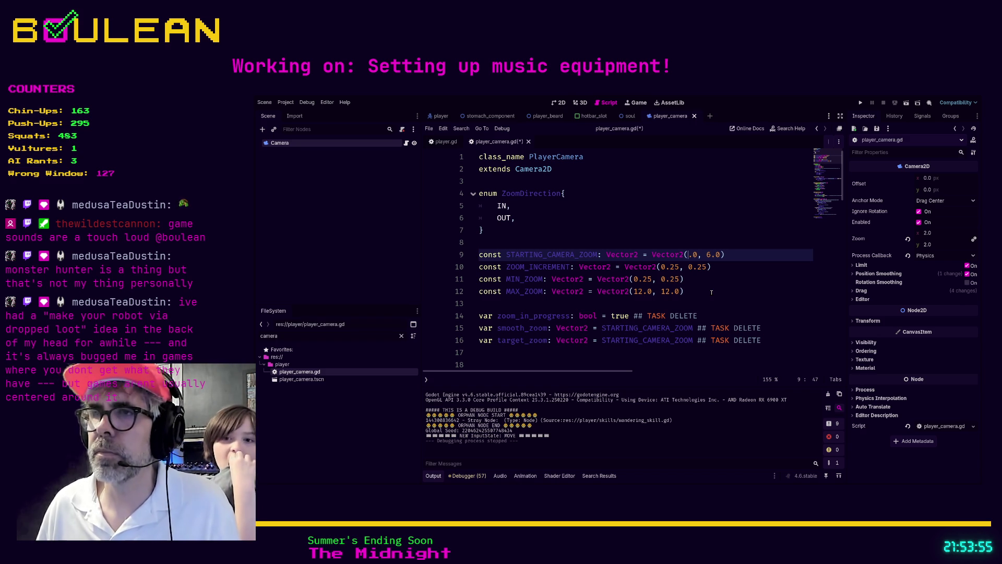
key(BackSpace)
text(2)
key(Right)
key(Delete)
text(2)
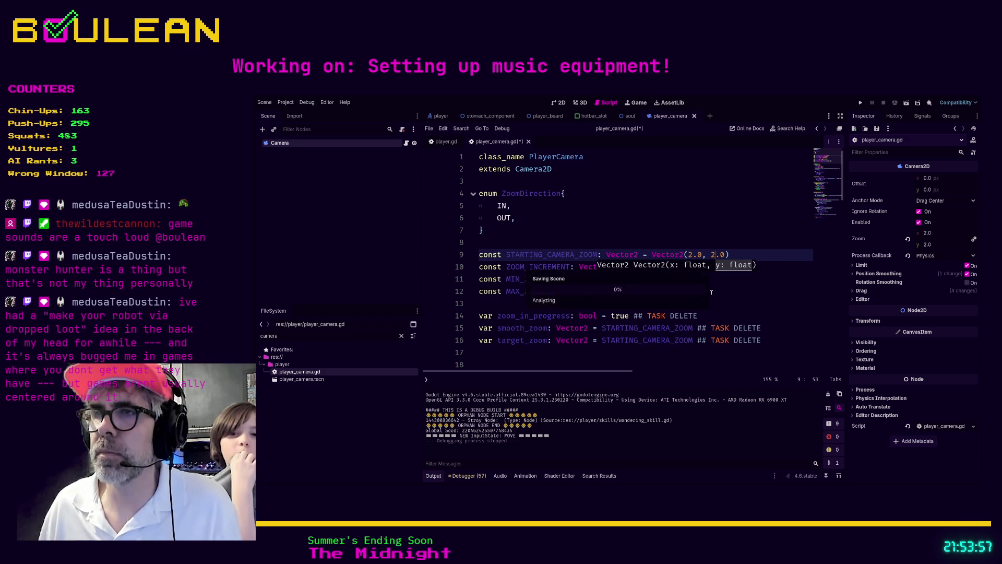
key(F5)
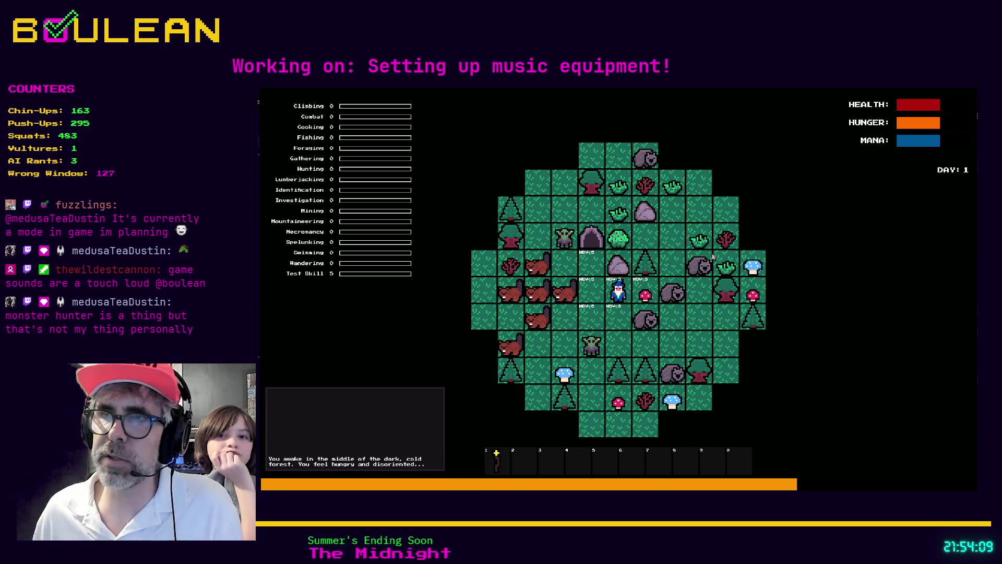
key(Escape)
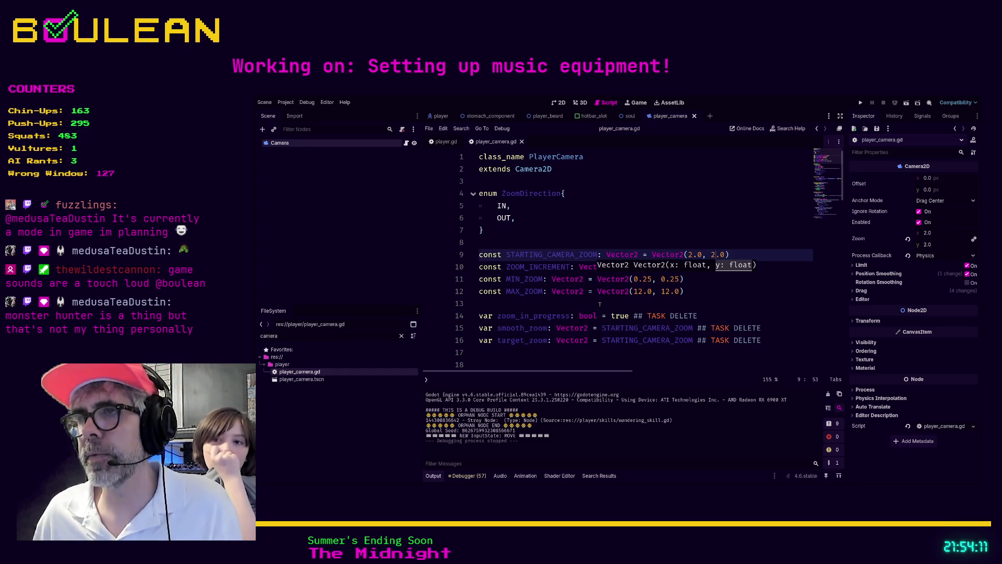
Open the player scene in the 2D view and expand its StateMachine node
click(599, 304)
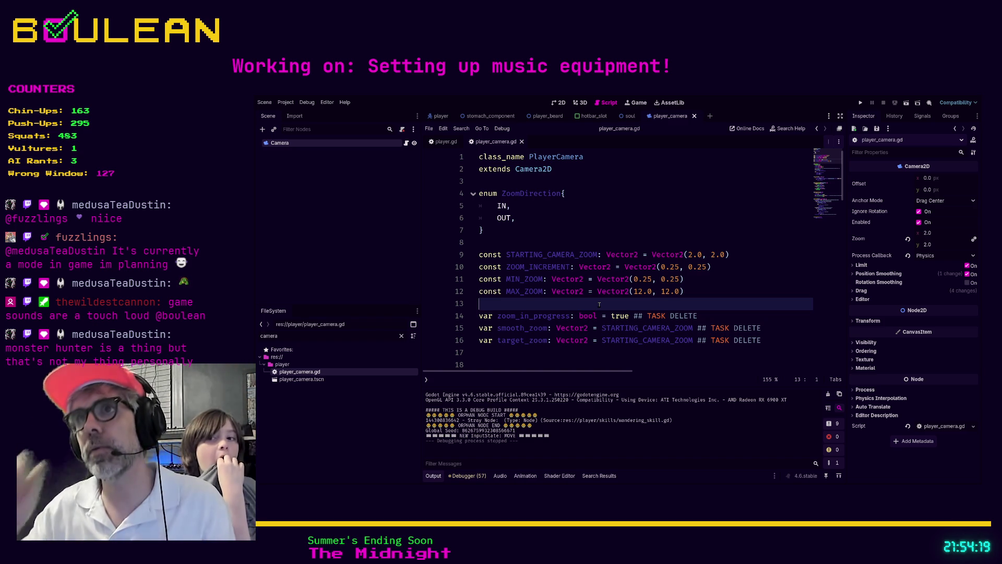
click(559, 103)
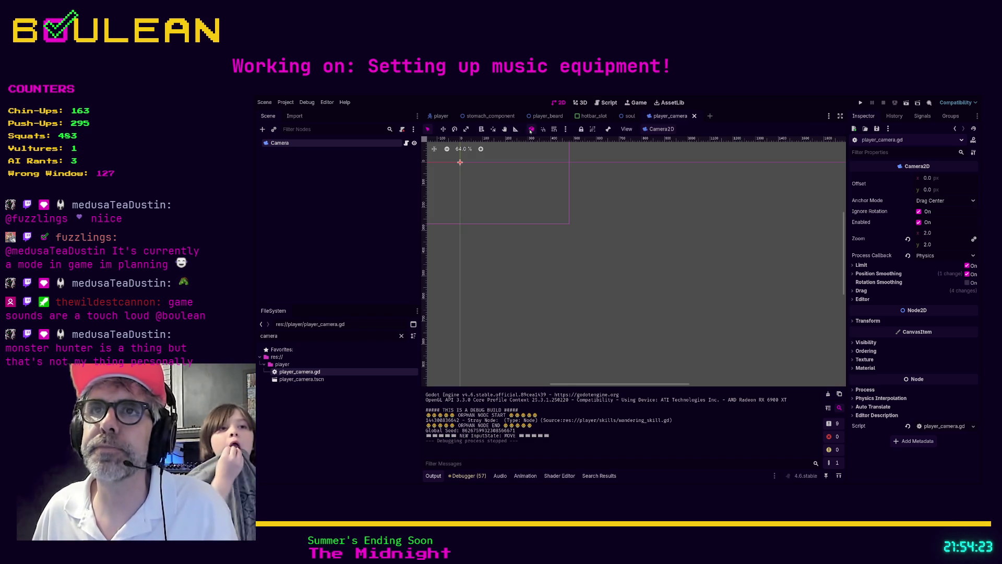
click(441, 116)
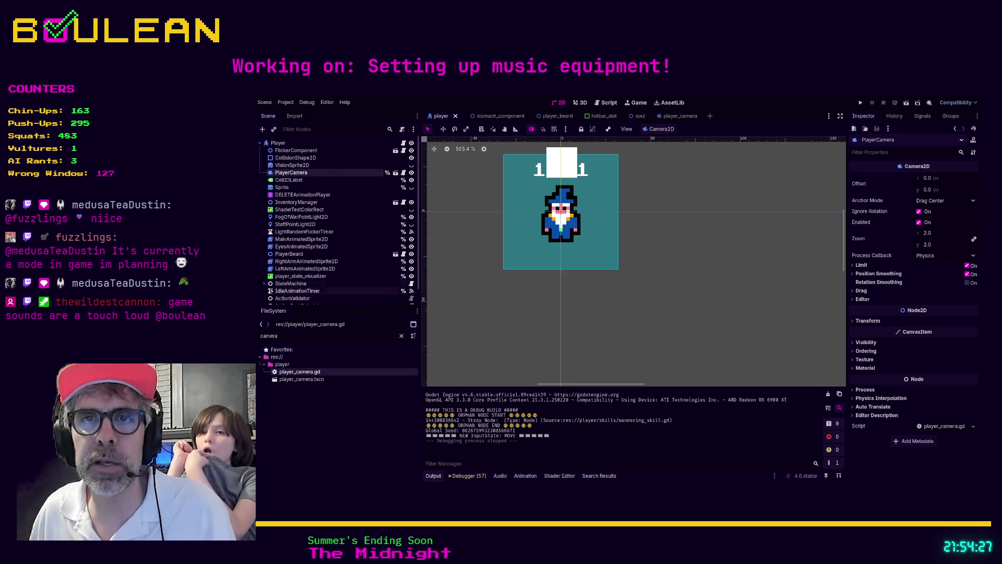
click(264, 284)
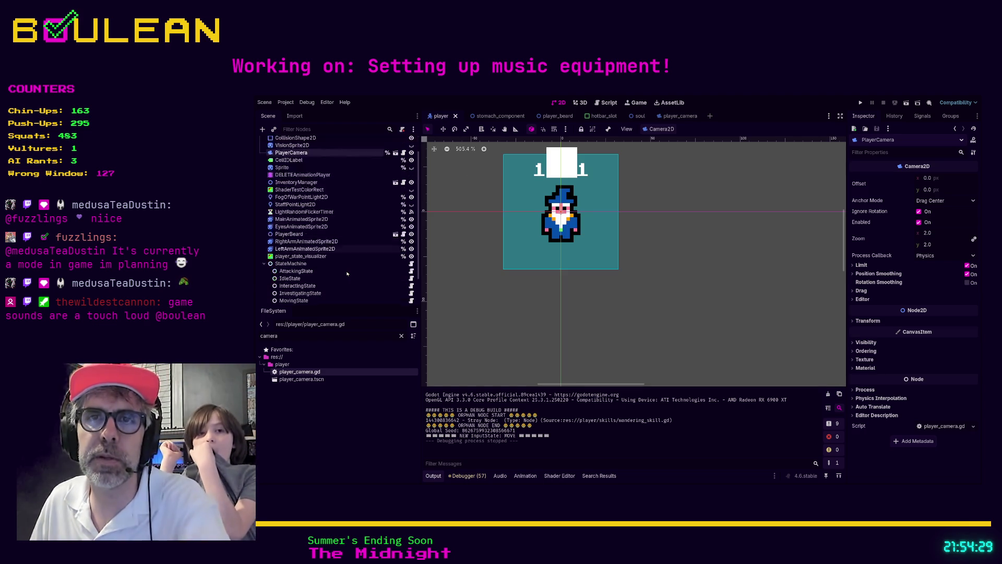
scroll(311, 280, down, 1)
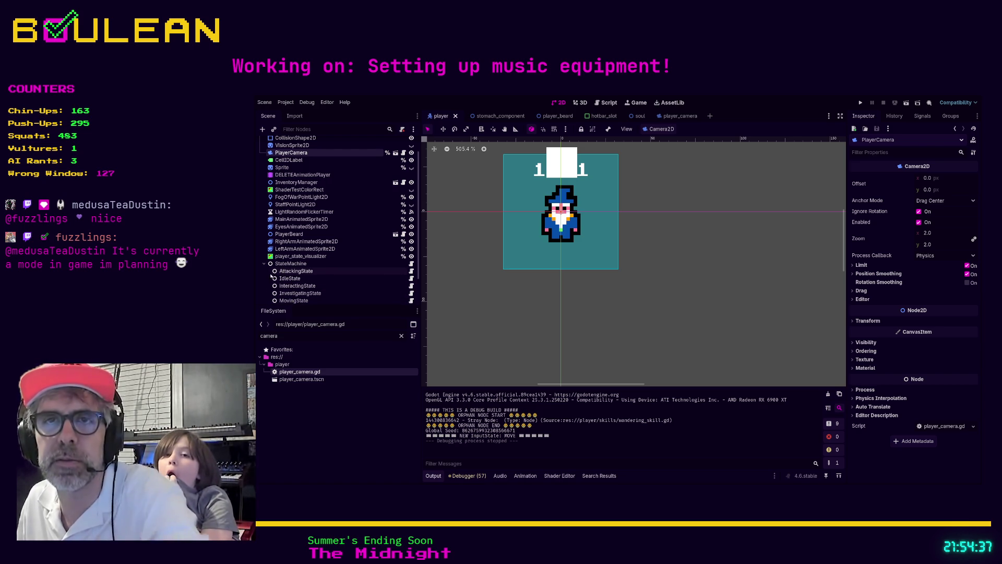
scroll(327, 272, up, 2)
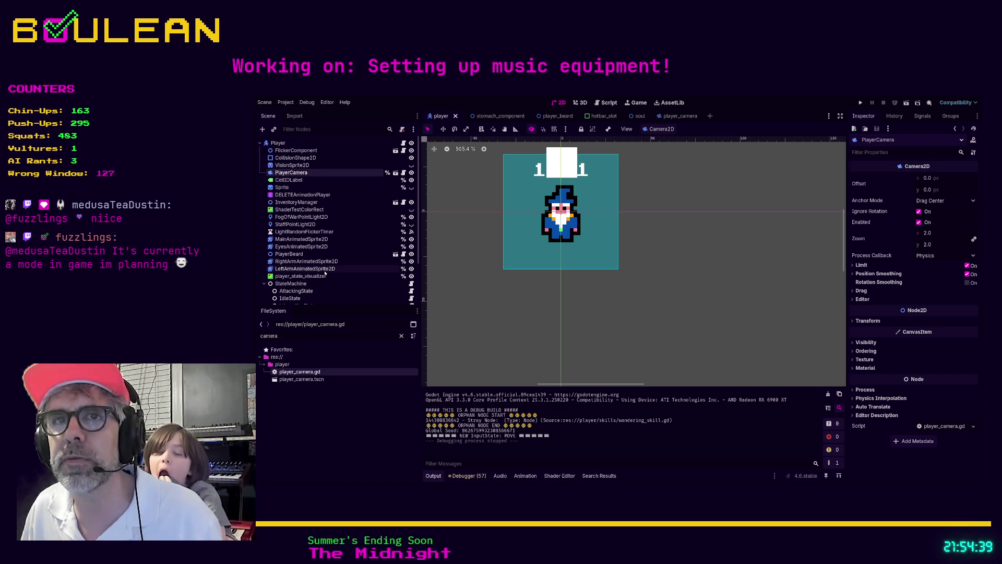
Return to player_camera.gd, review its zoom code, and place the cursor on line 9
click(605, 102)
scroll(580, 199, down, 2)
scroll(580, 199, down, 3)
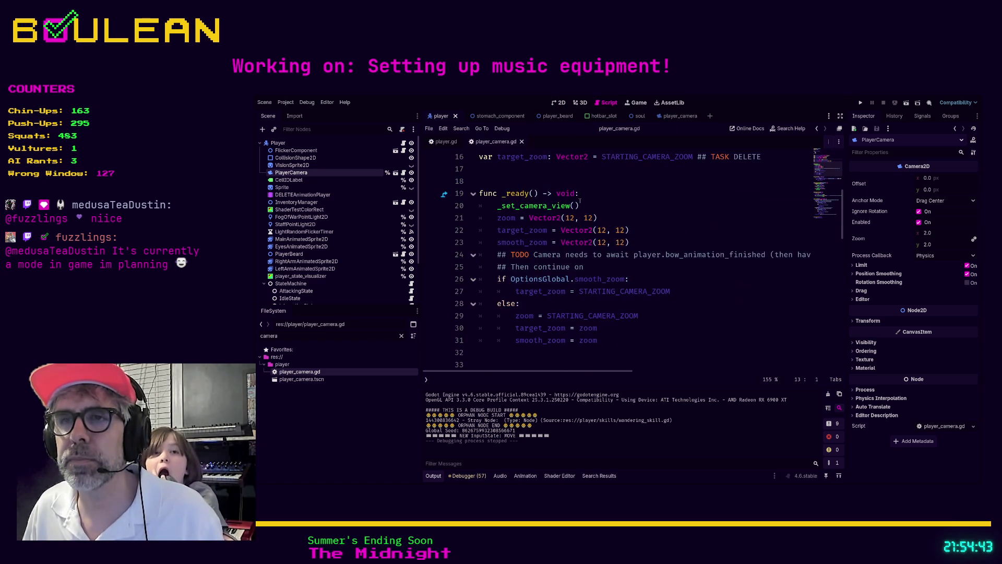
scroll(556, 250, up, 3)
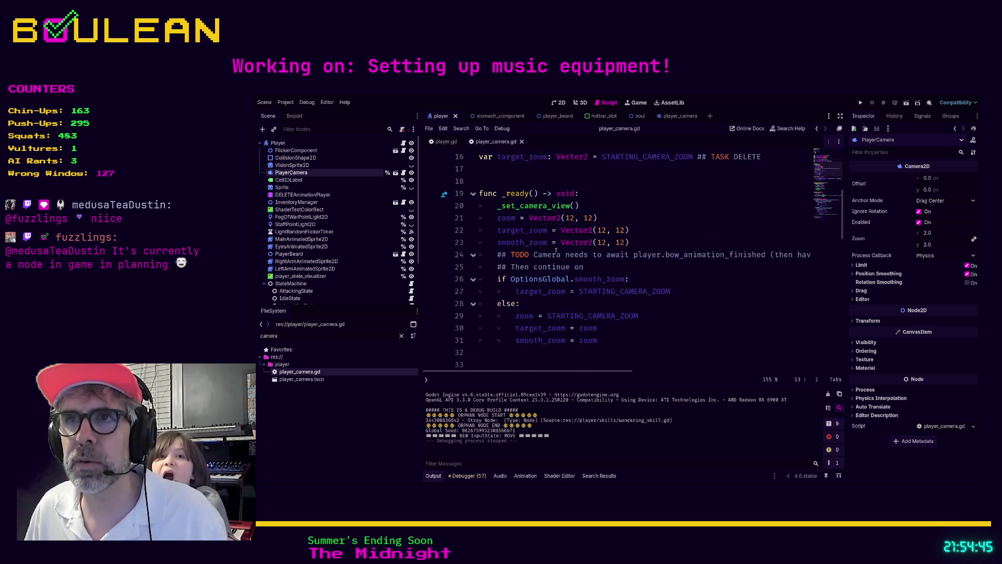
scroll(525, 234, up, 5)
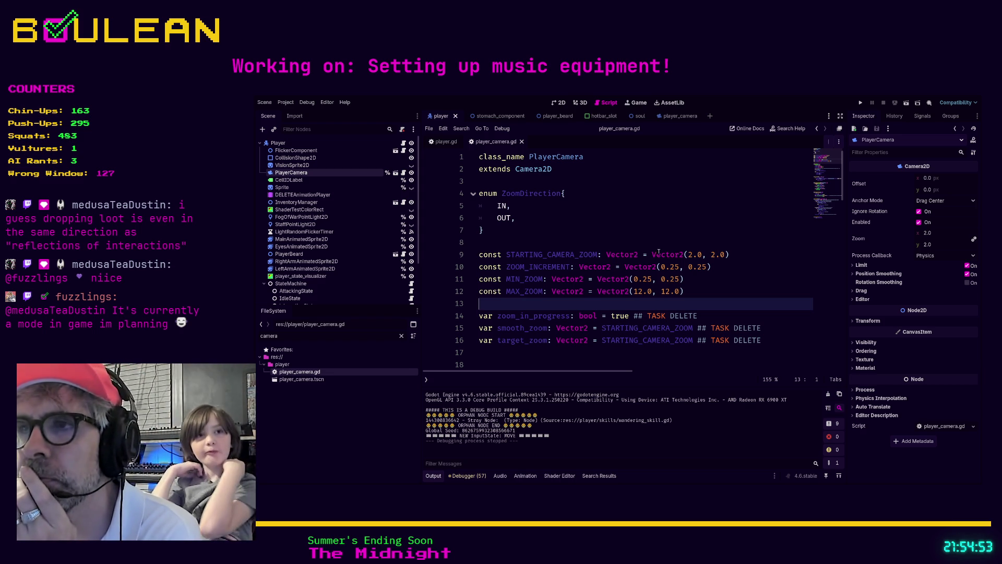
click(691, 254)
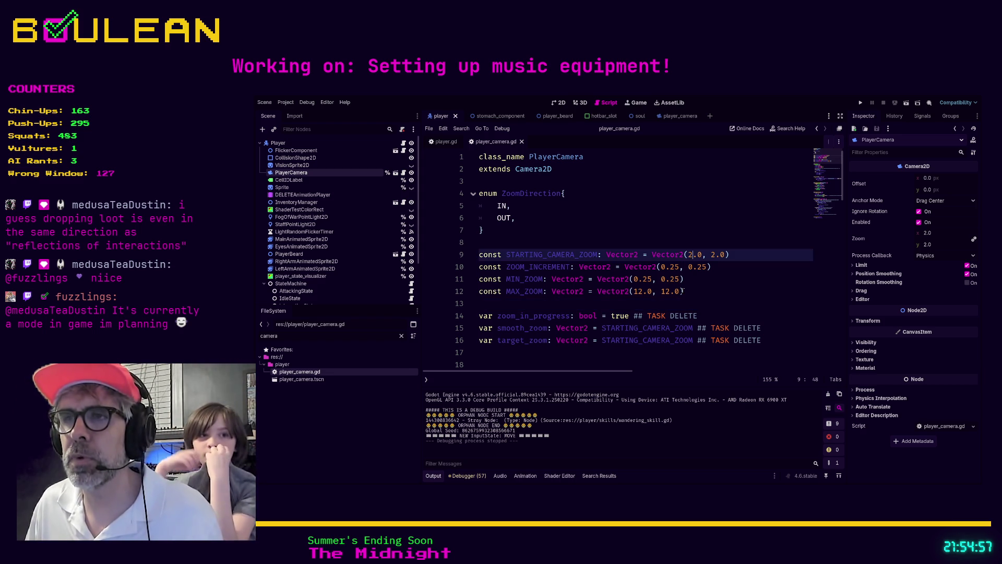
key(shift+Left)
key(ctrl+d)
text(6)
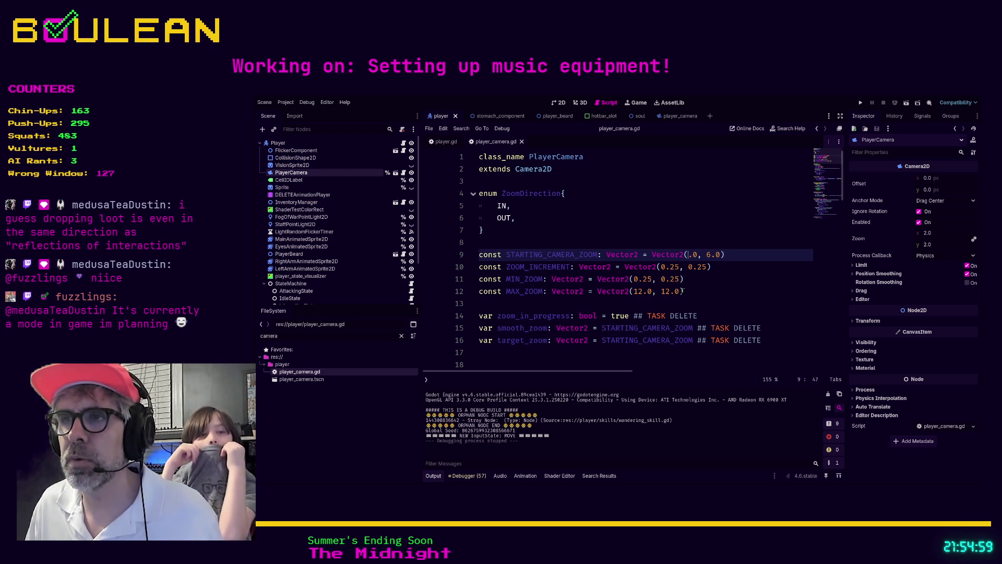
text(3)
key(Down)
key(Down)
key(Down)
key(Return)
key(alt+Left)
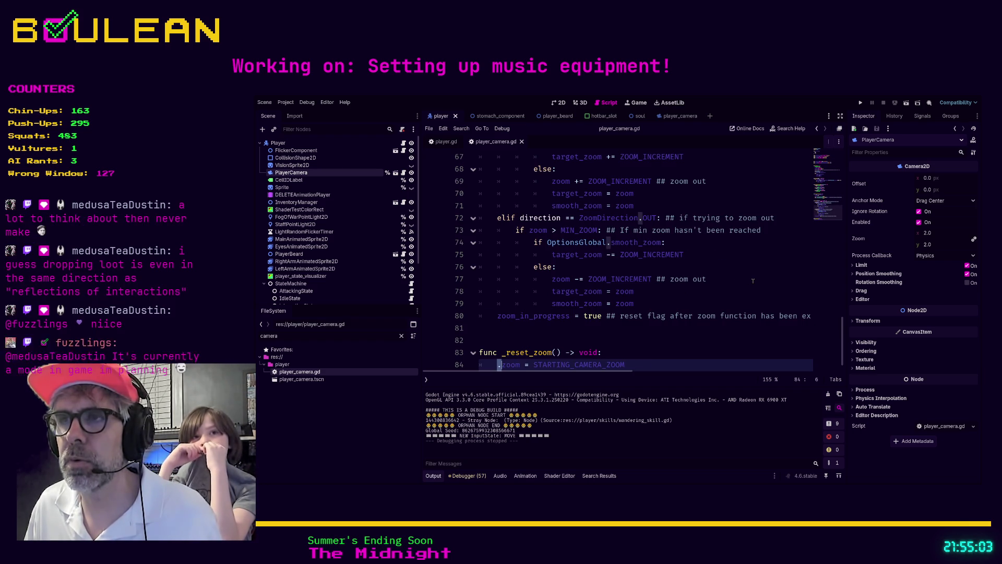
key(alt+Left)
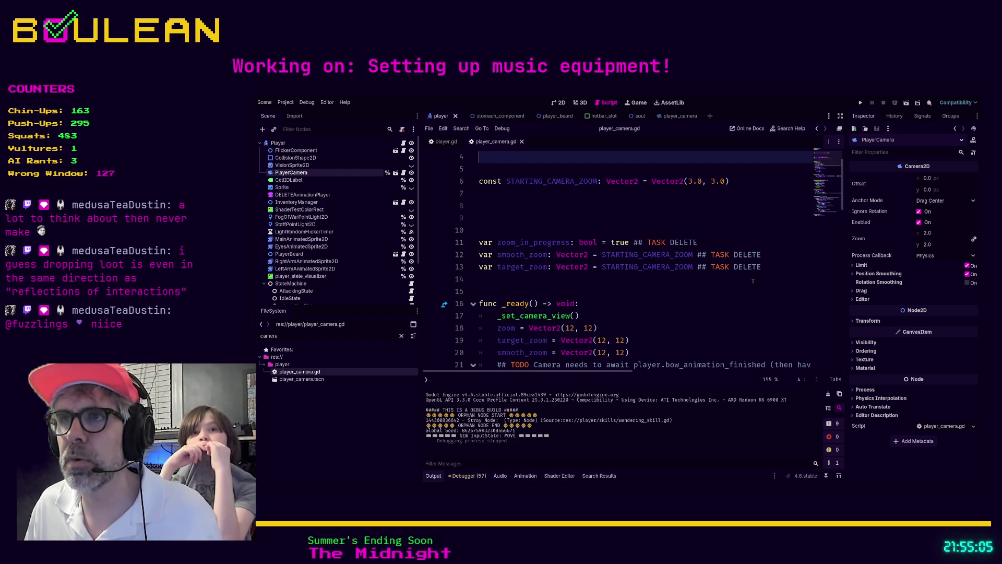
key(Delete)
key(Delete)
key(Down)
key(Down)
key(Delete)
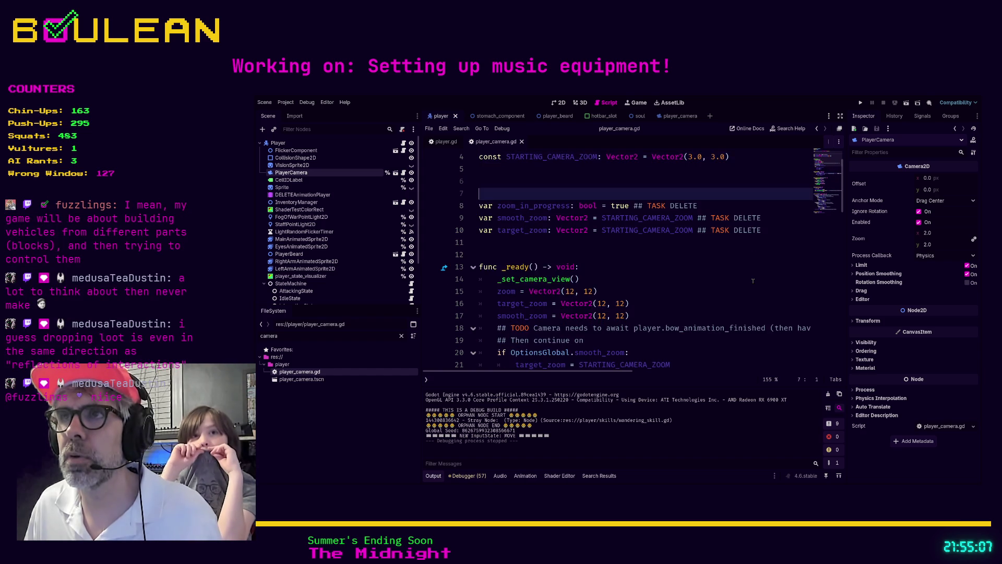
key(Delete)
key(BackSpace)
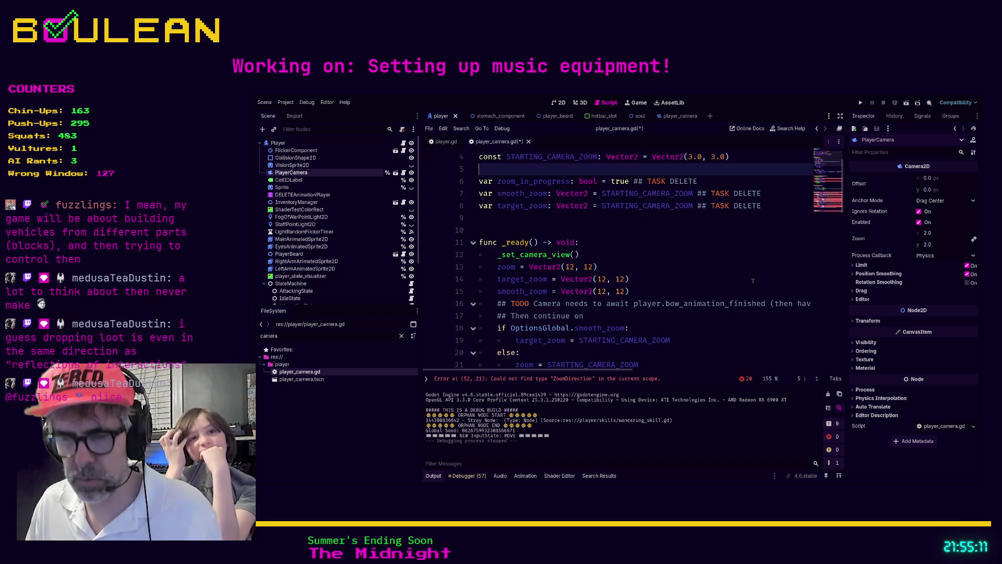
key(Down)
key(Down)
key(Down)
key(ctrl+v)
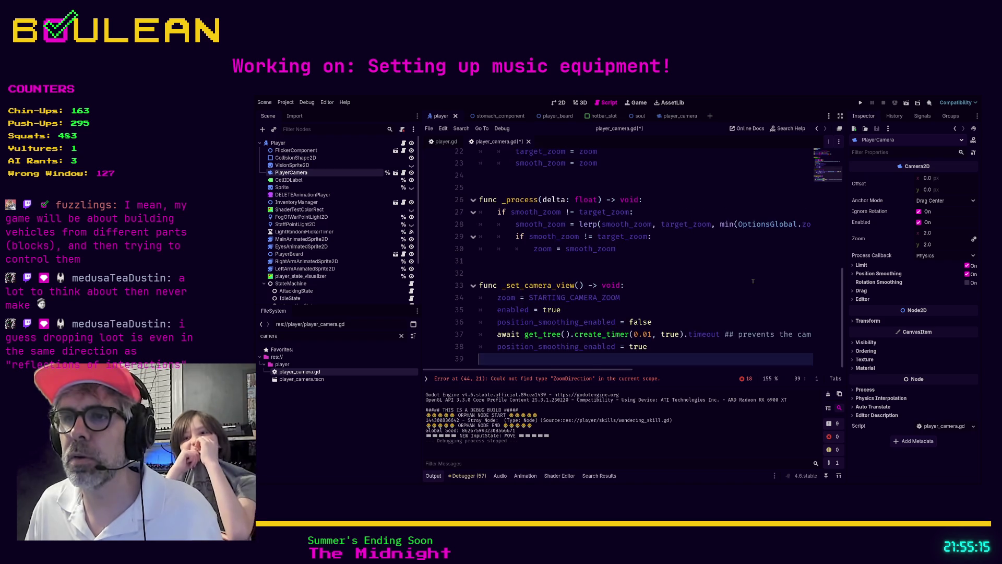
key(ctrl+z)
key(ctrl+z)
key(ctrl+z)
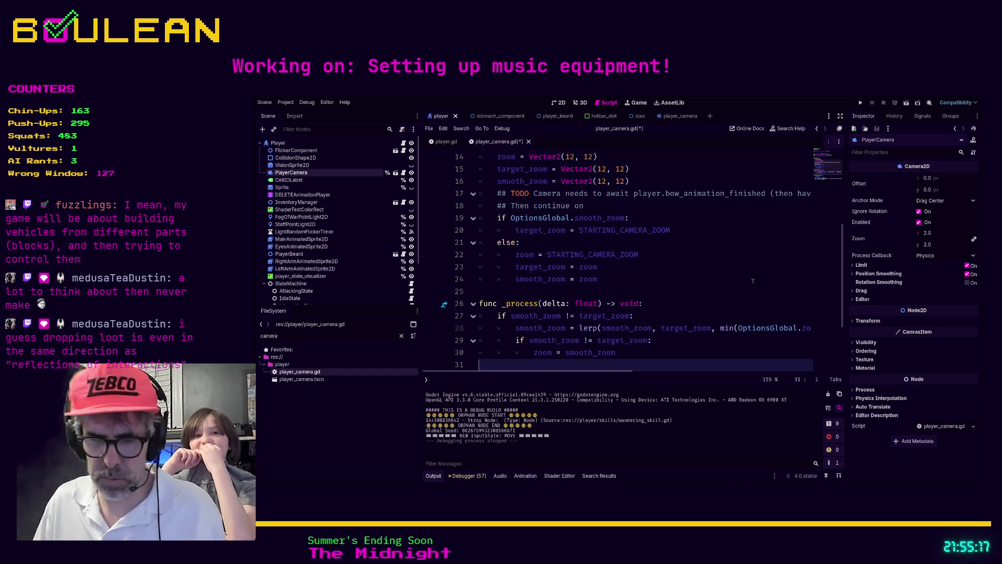
key(Up)
key(Home)
key(ctrl+z)
key(ctrl+z)
key(ctrl+z)
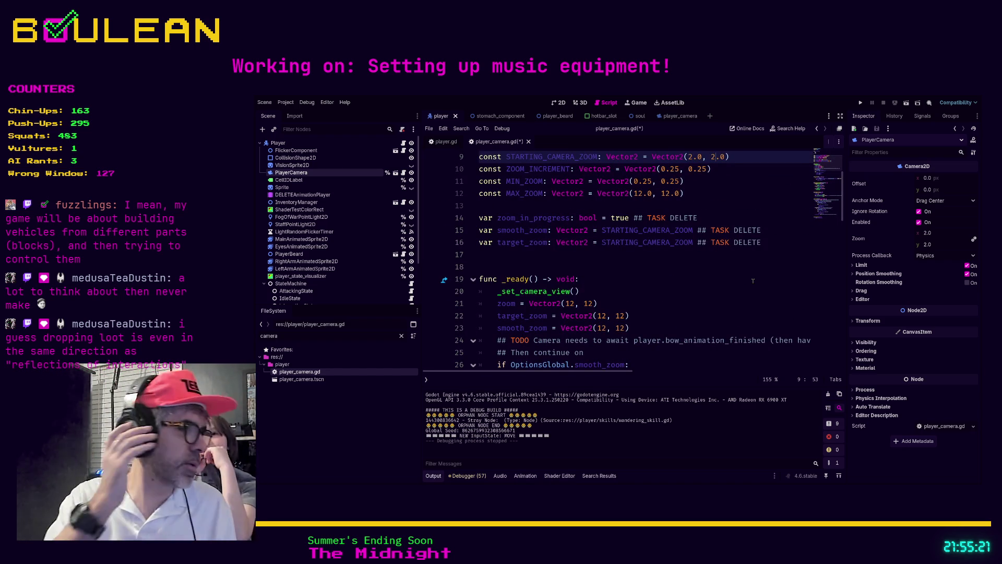
key(ctrl+s)
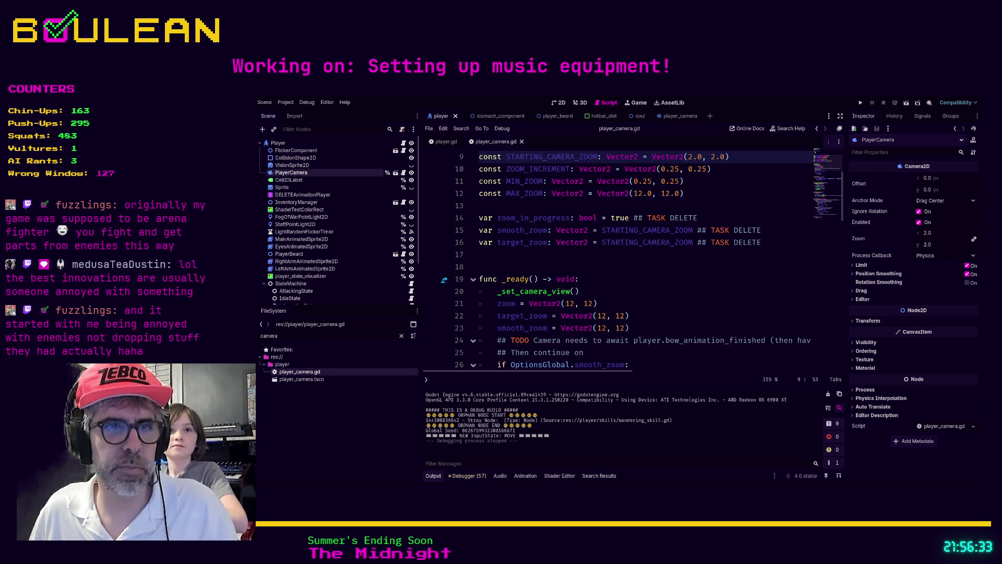
Run the game, harvest a grass tuft and mine a rock for a stone, then stop it
click(598, 303)
key(F5)
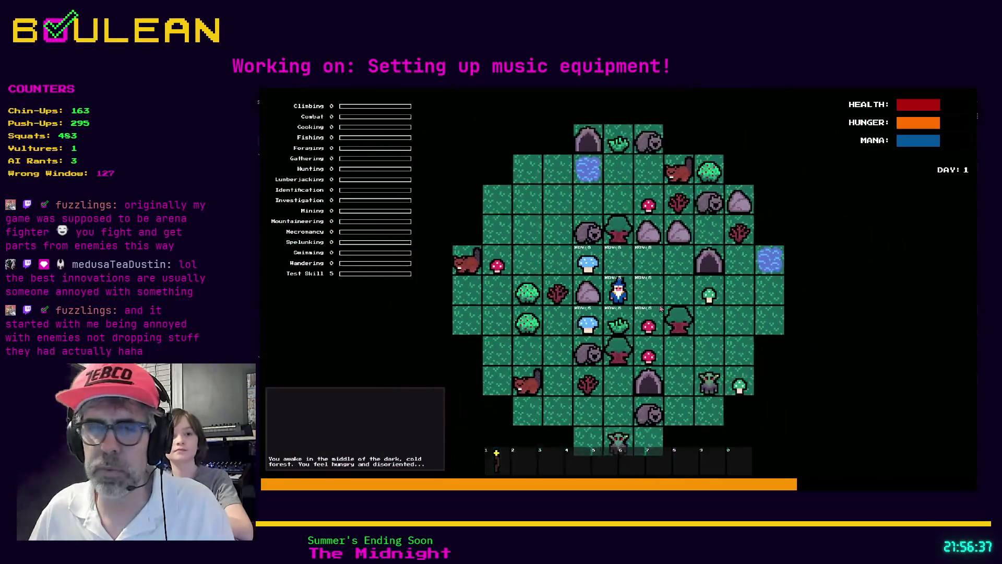
key(e)
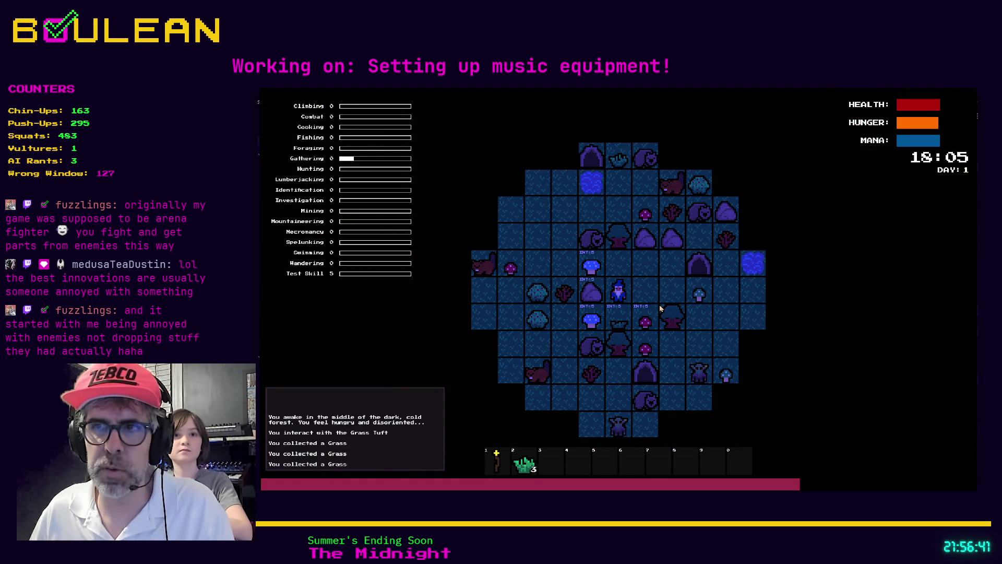
key(d)
key(w)
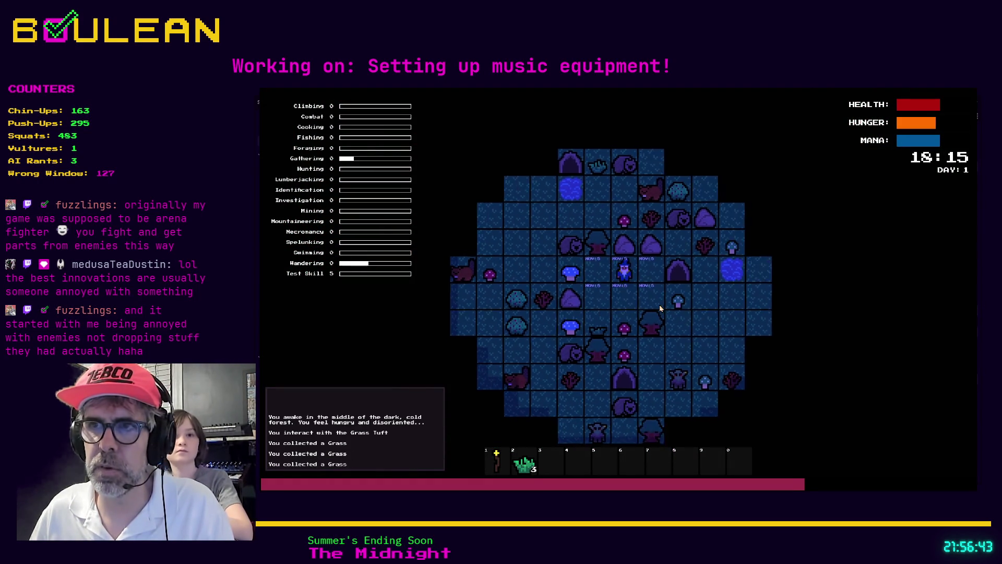
key(w)
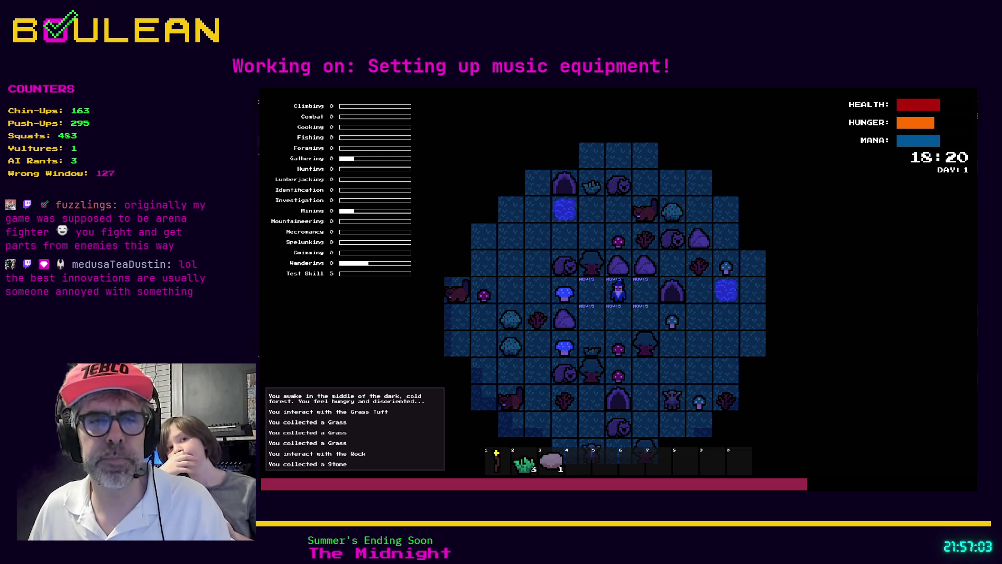
key(F8)
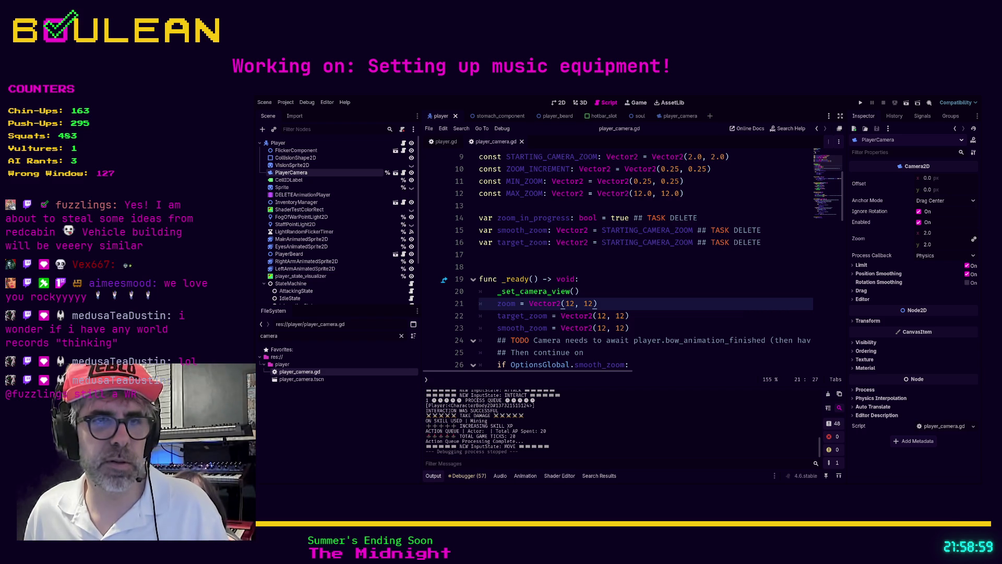
Change both STARTING_CAMERA_ZOOM values on line 9 from 2.0 to 3.0
click(638, 315)
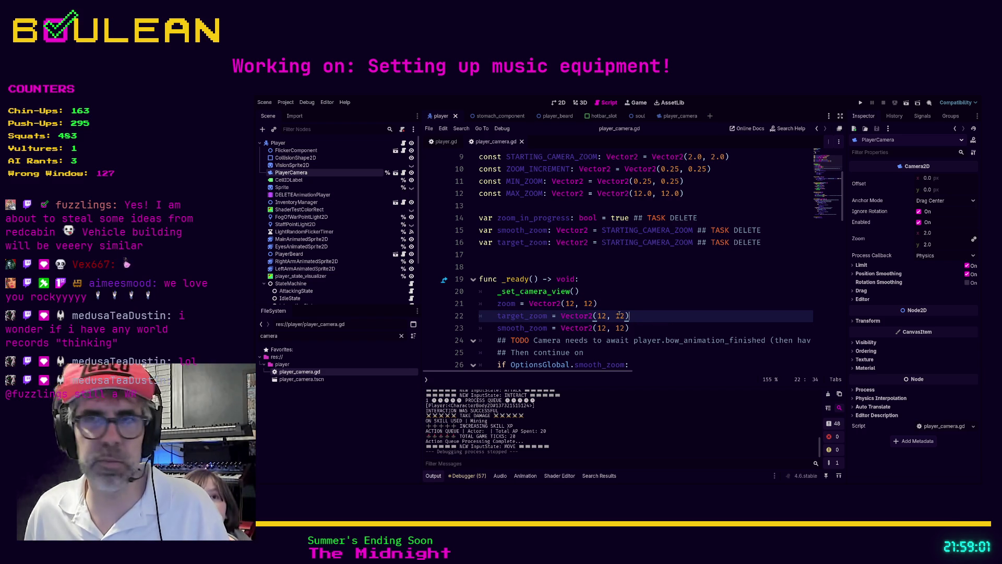
scroll(638, 299, up, 3)
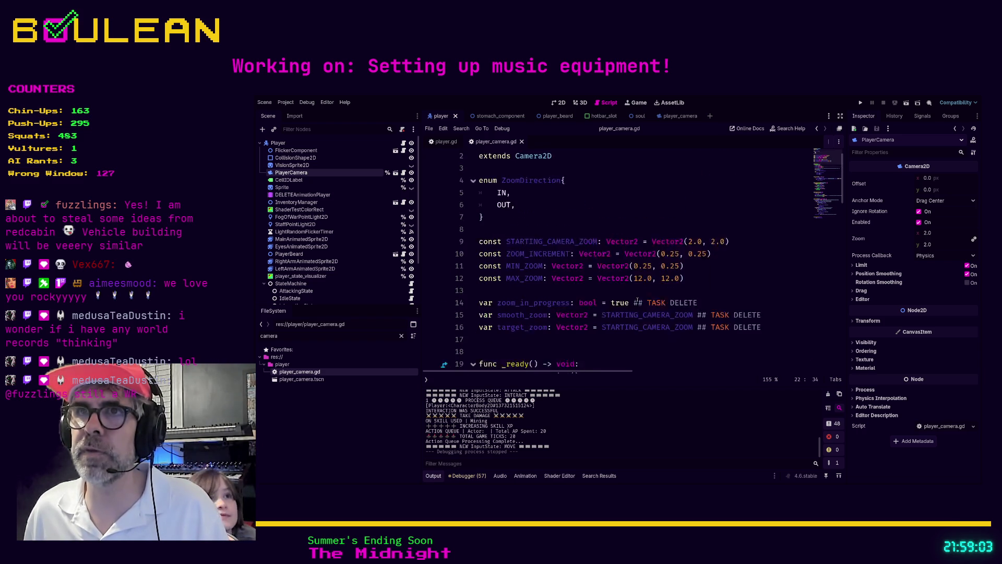
click(676, 303)
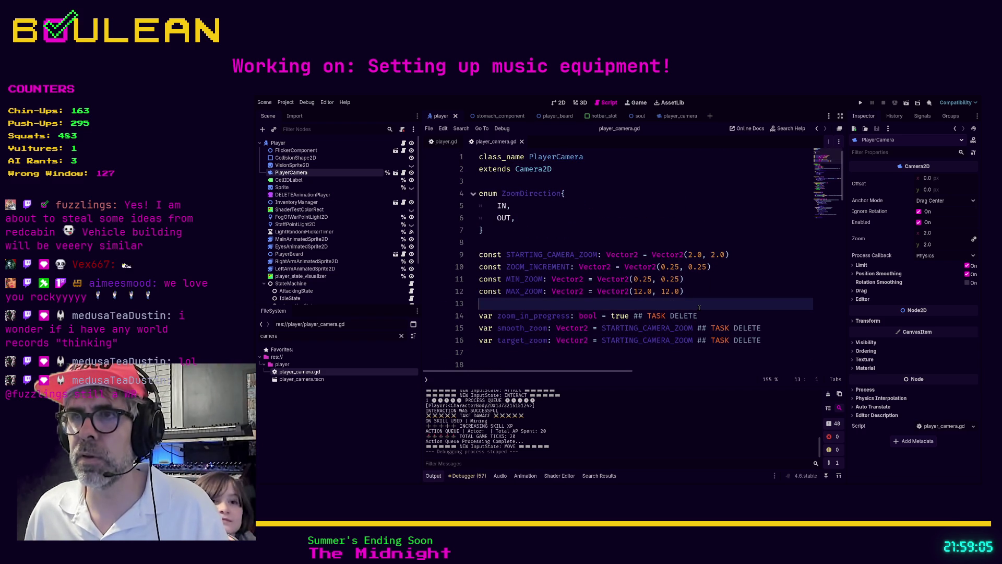
click(692, 255)
key(BackSpace)
text(3)
key(Right)
key(Right)
key(Right)
key(BackSpace)
text(3)
Save player_camera.gd and run the project to see the closer view
click(660, 225)
key(ctrl+s)
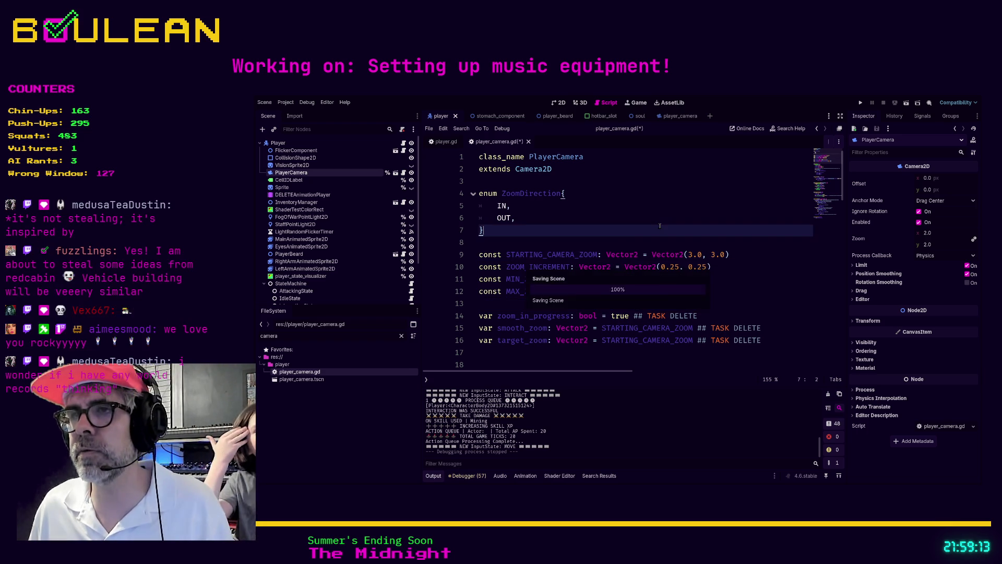
key(F5)
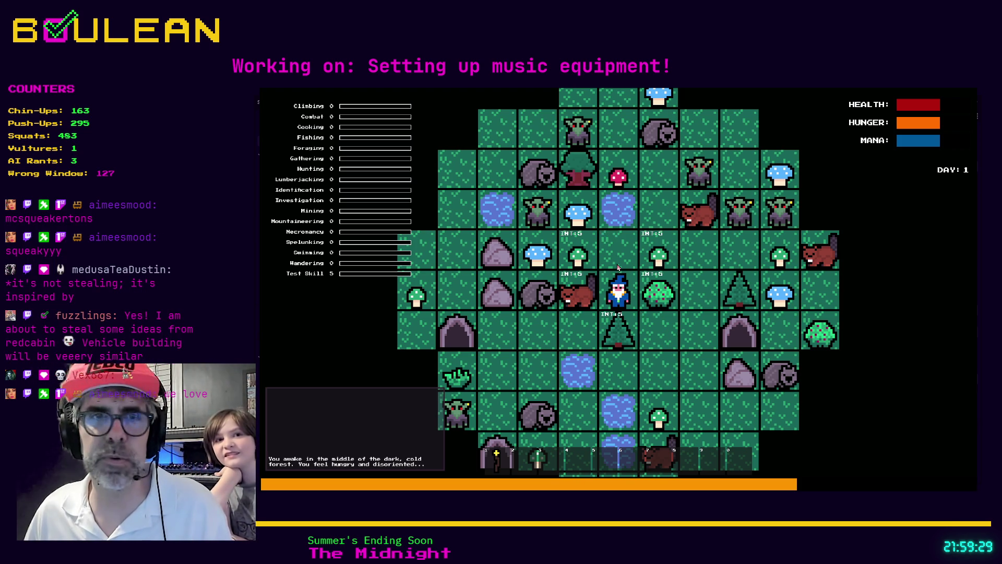
Harvest berries from the bush beside the wizard three times
key(Right)
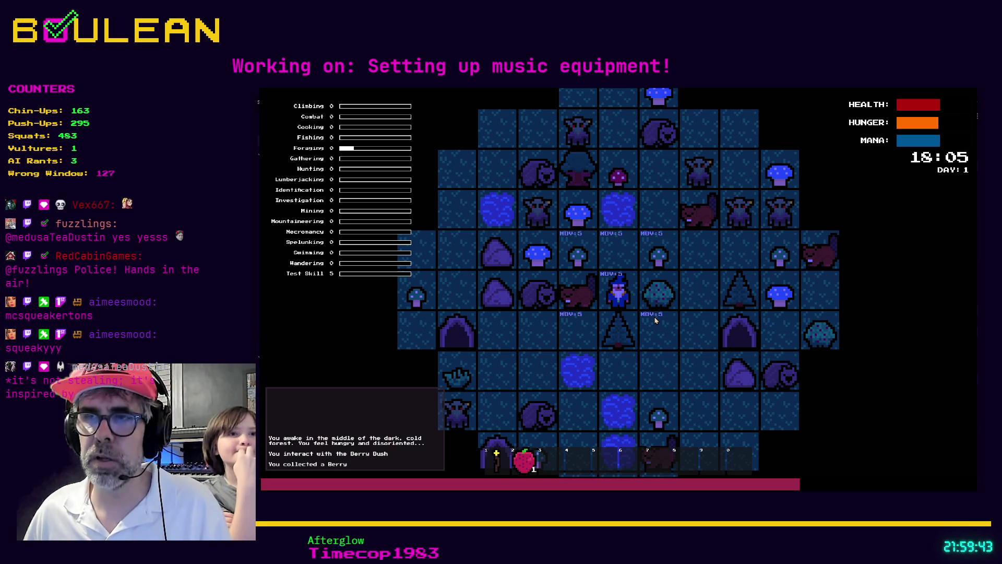
key(Right)
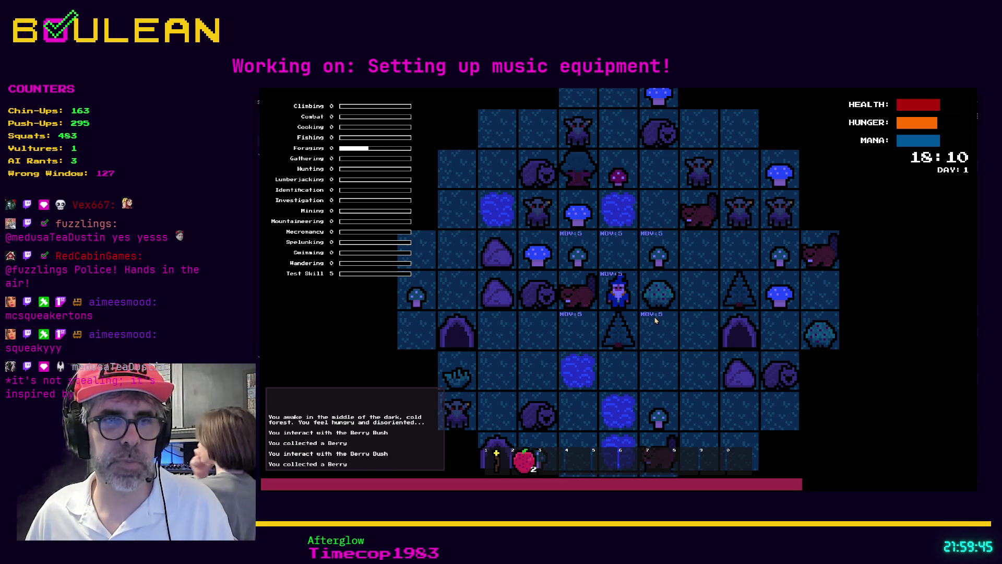
key(Right)
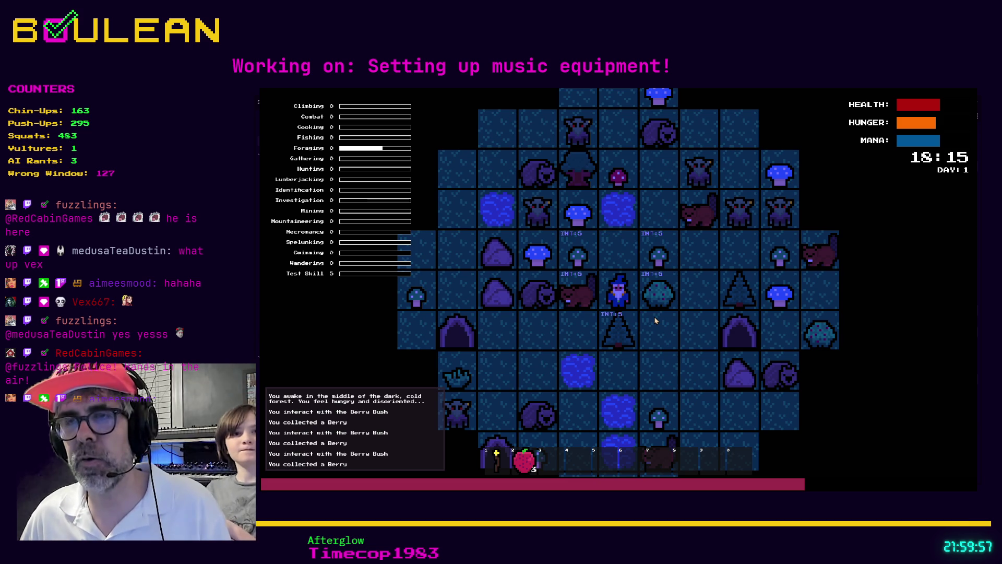
Attack the beaver left of the wizard until it dies, then show the movement range
key(Left)
key(Left)
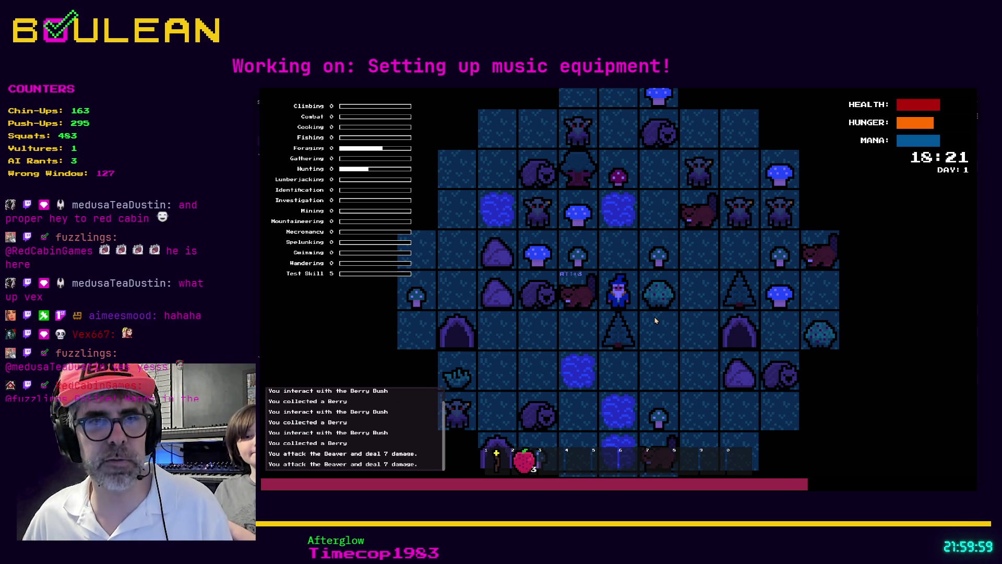
key(Left)
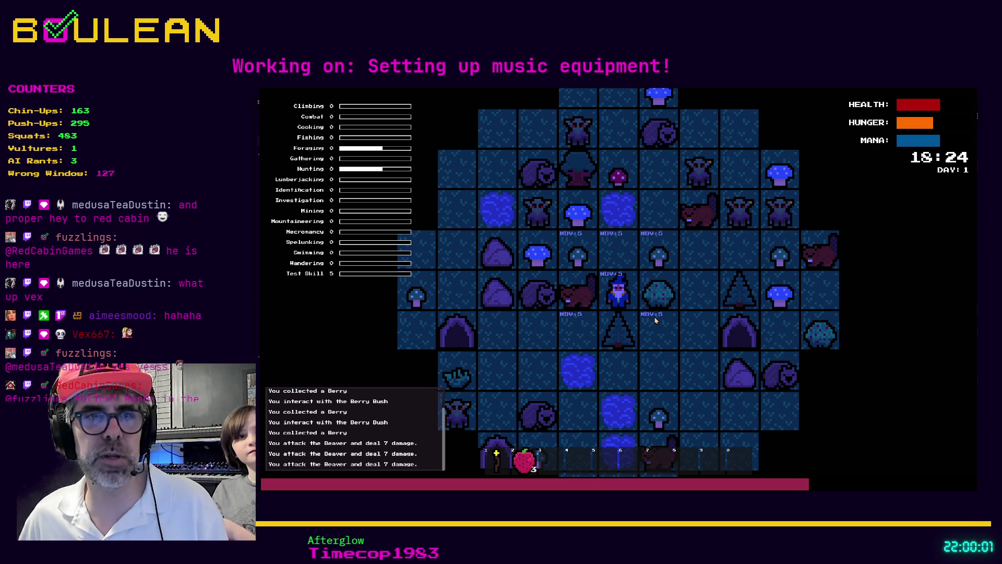
key(Left)
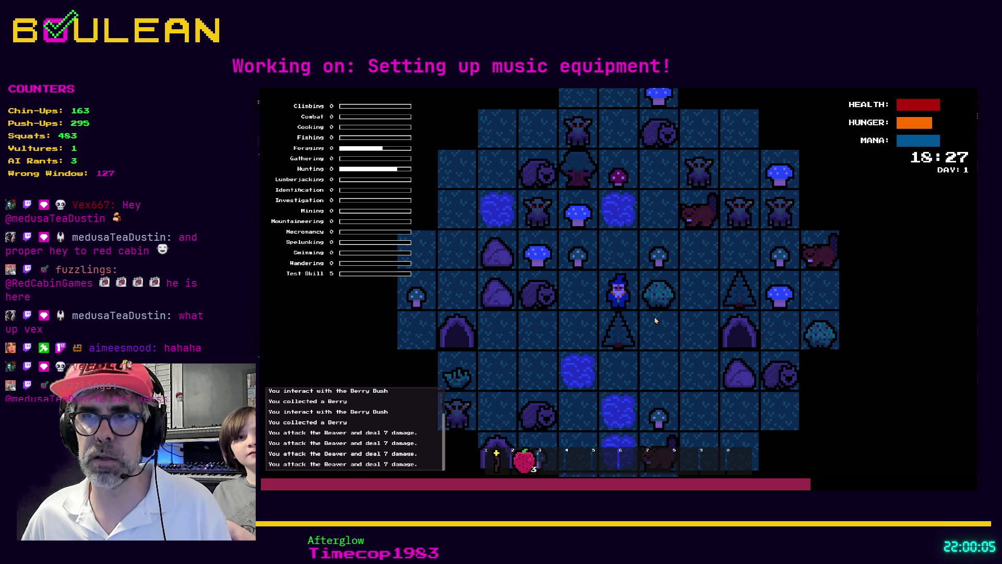
click(656, 320)
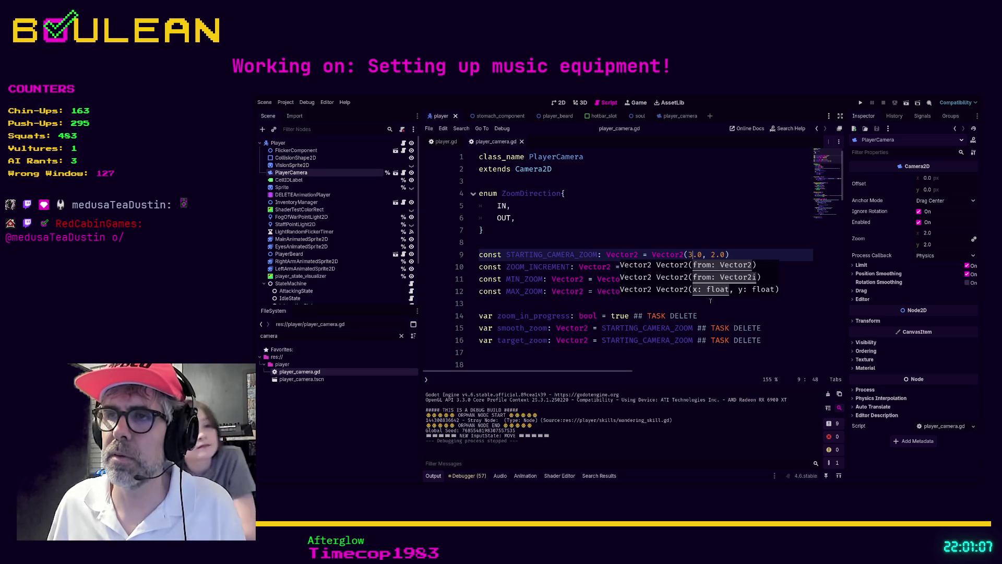
Change the remaining 2.0 zoom value to 3.0 and relaunch the game
key(BackSpace)
text(3)
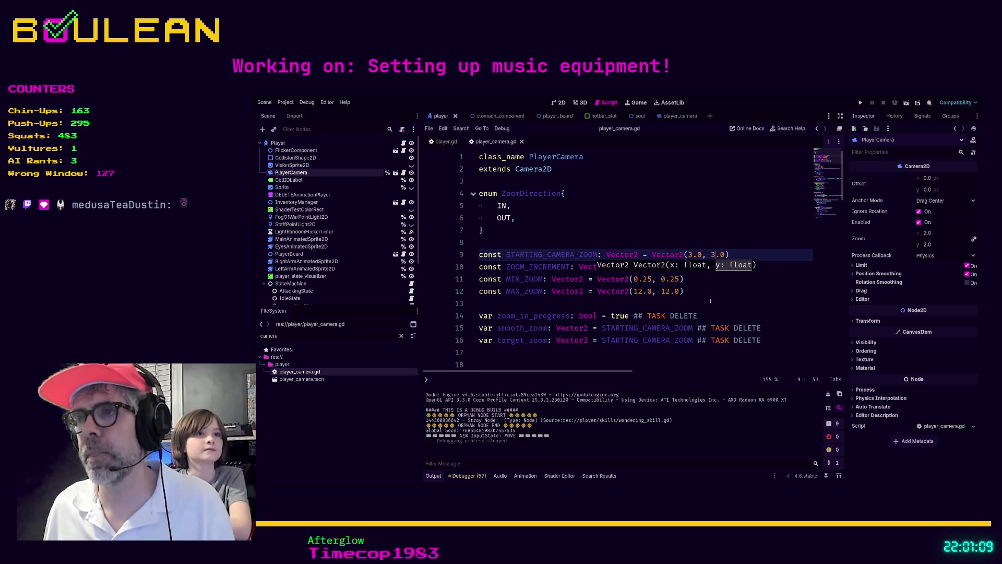
key(F5)
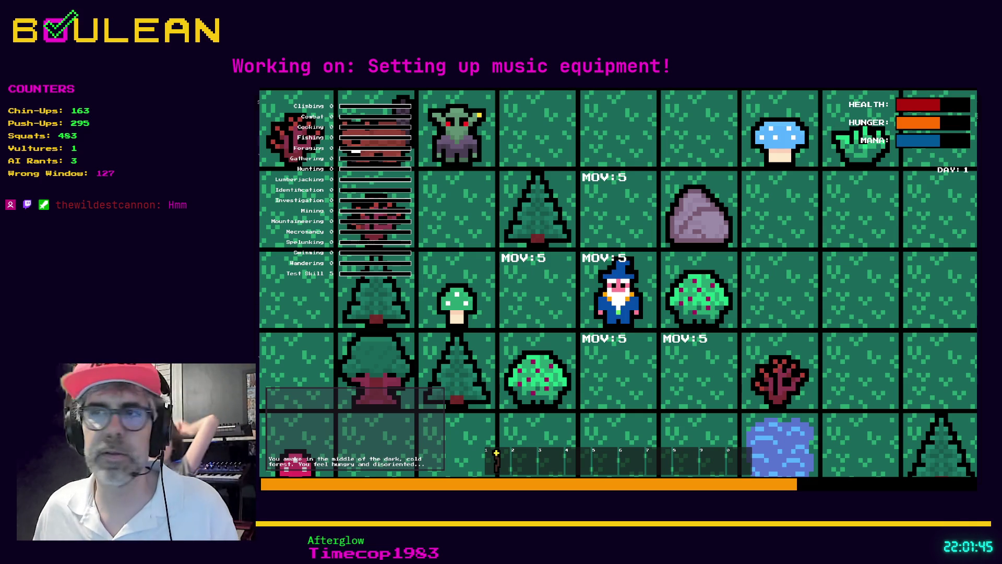
Collect two berries from the bush beside the wizard
key(e)
key(Right)
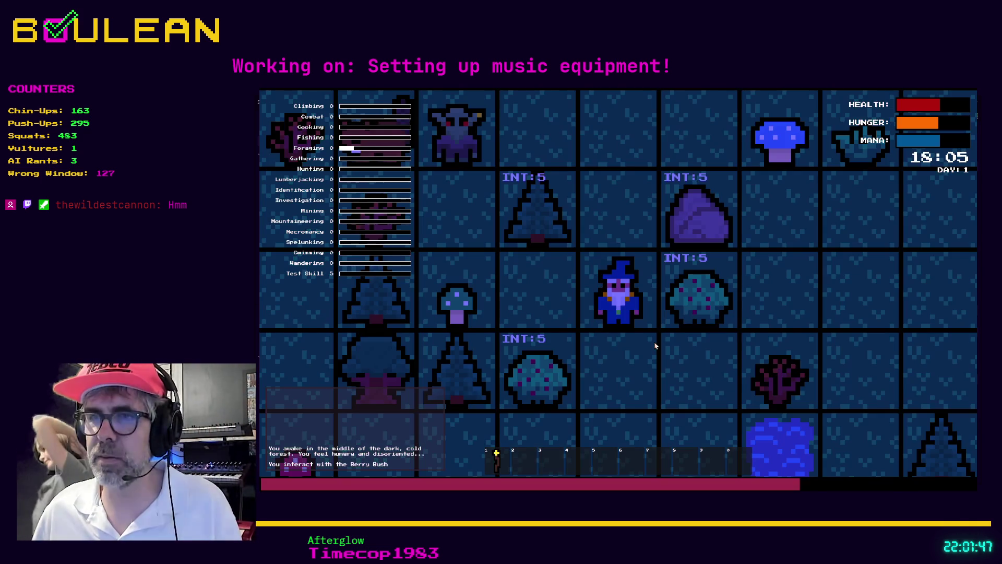
key(e)
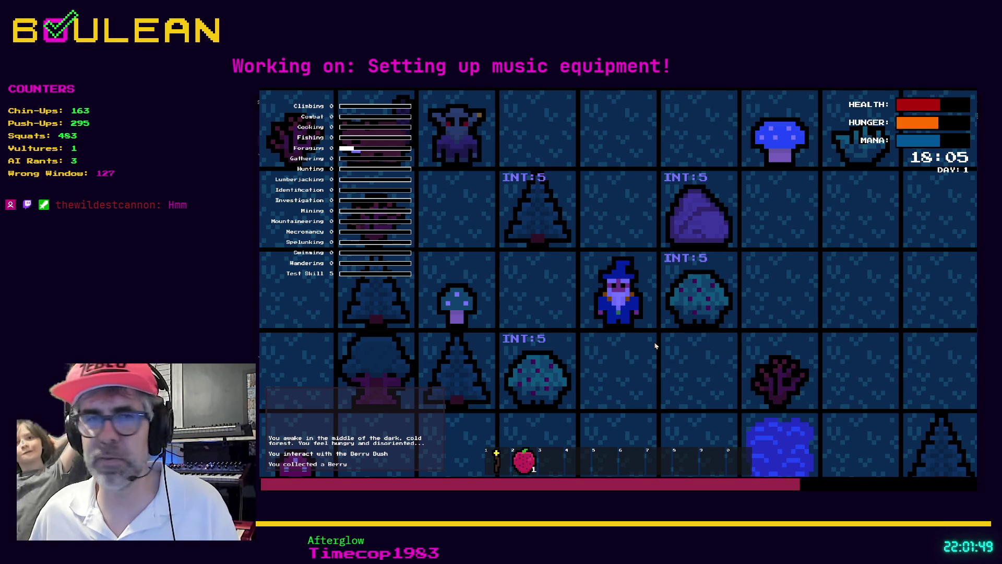
key(Right)
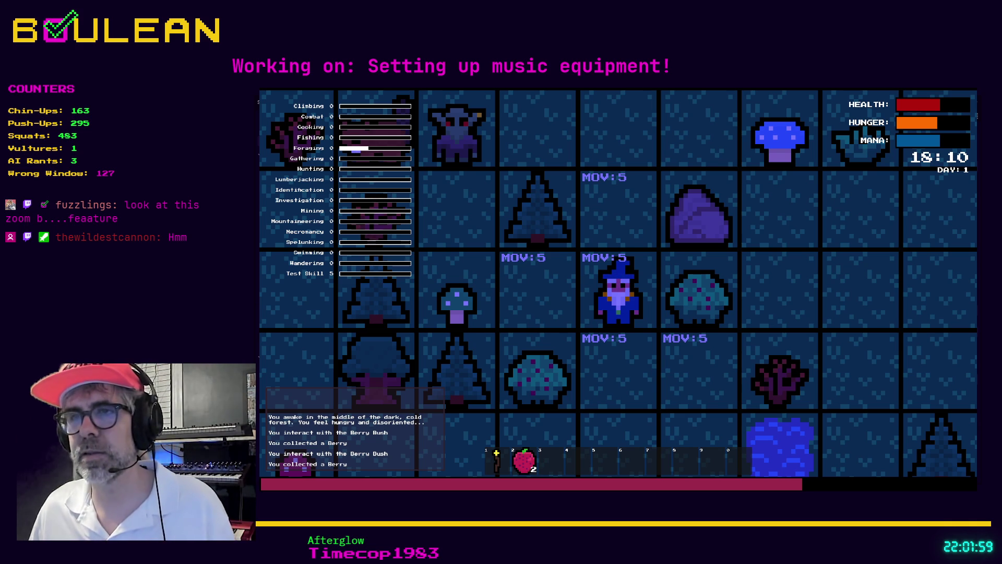
Move one tile left to pick up the Green Mushroom, step back right, and stop the game
key(a)
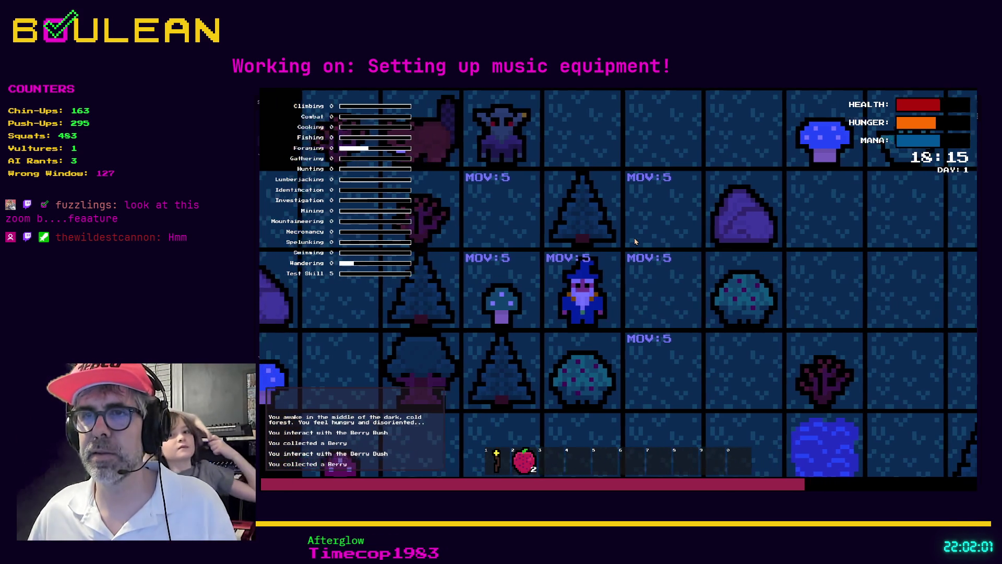
key(e)
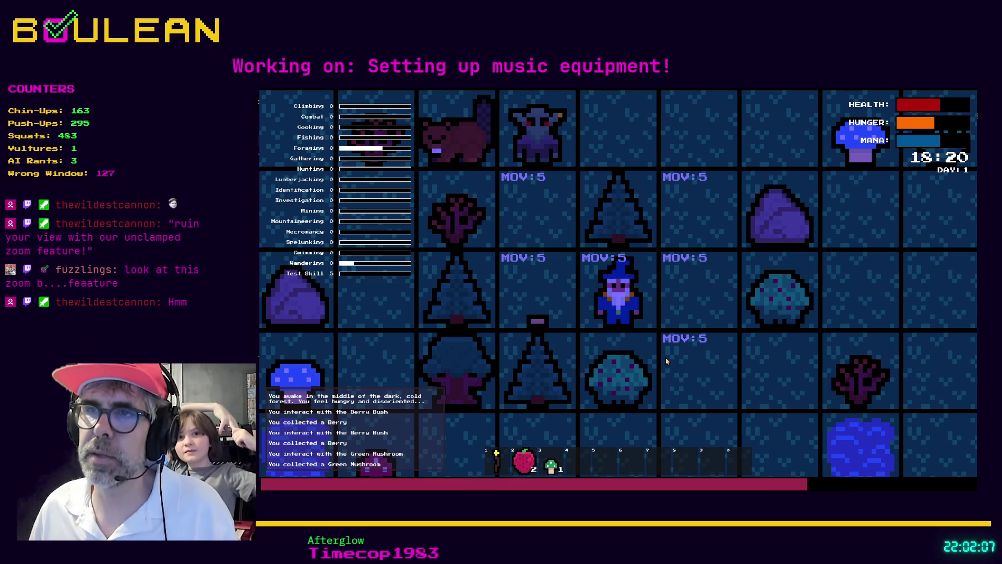
key(d)
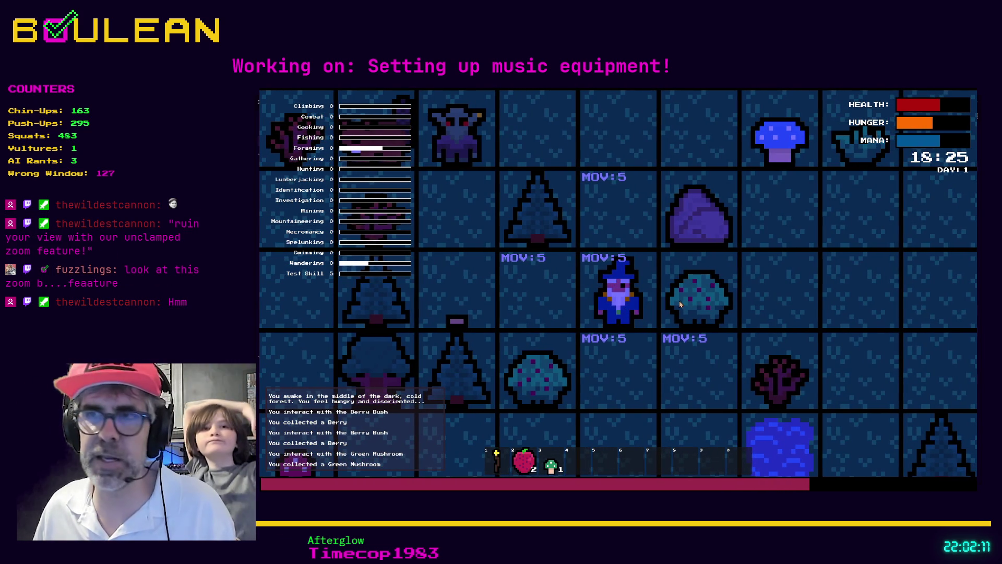
key(F8)
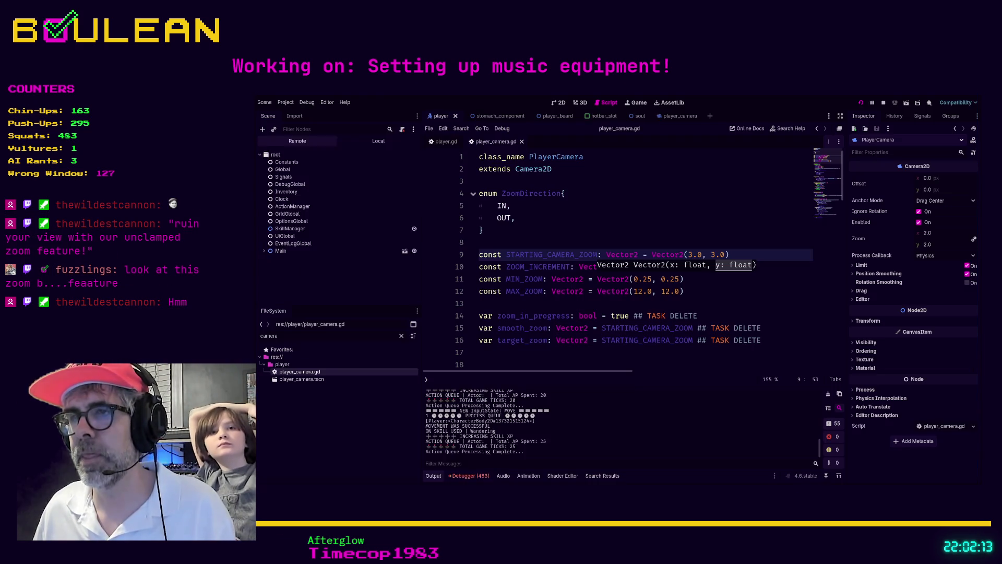